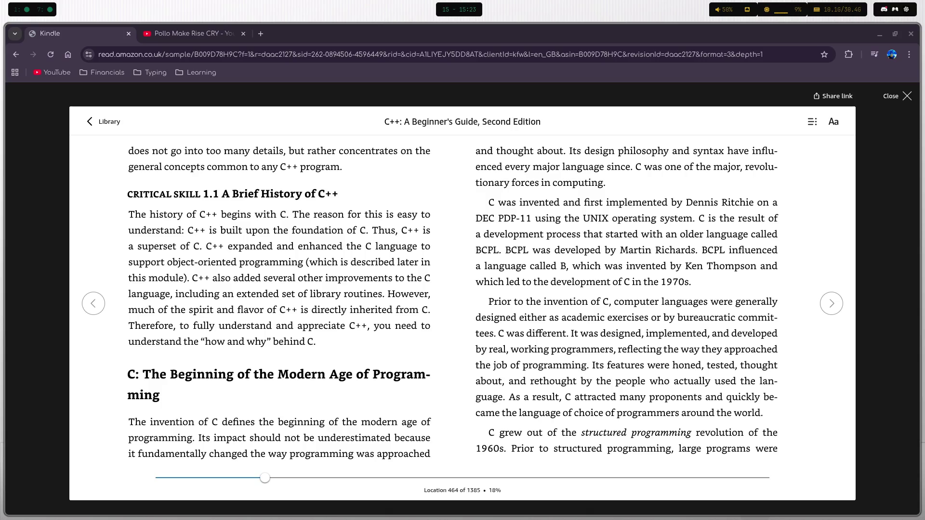
Turn to the next page of C++: A Beginner's Guide, reaching location 482.
{"action": "left_click", "coordinate": [848, 299]}
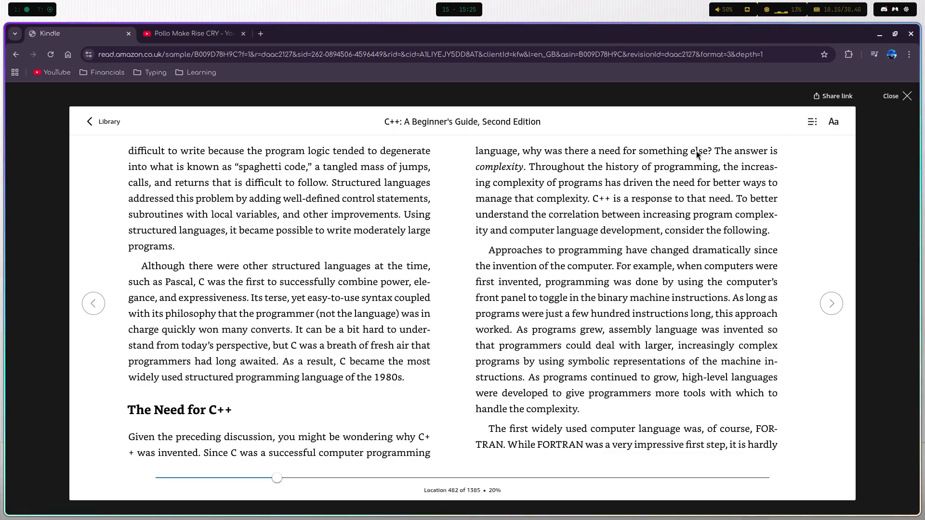
Switch to workspace 1 to bring up Neovim editing main.cpp.
{"action": "key", "text": "super+1"}
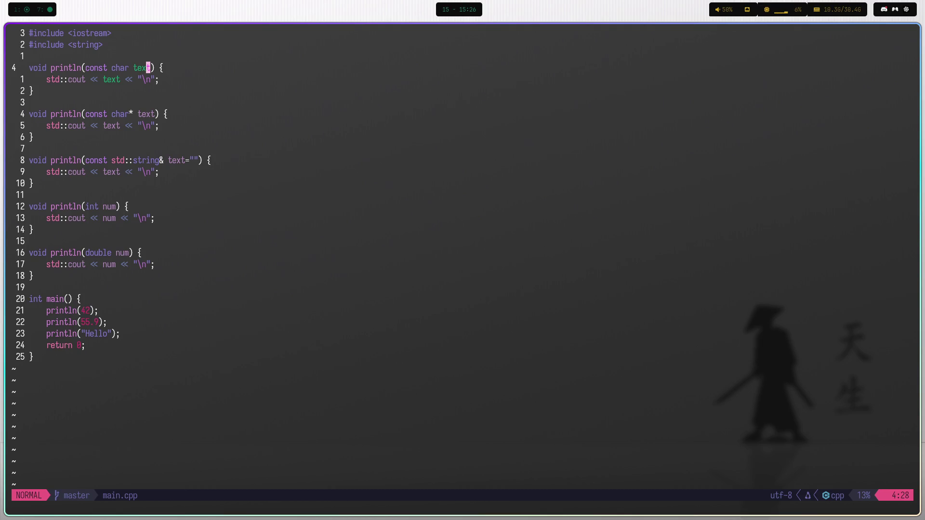
Delete the println(const char text) overload and its trailing blank line, then save main.cpp.
{"action": "key", "text": "j"}
{"action": "key", "text": "j"}
{"action": "key", "text": "j"}
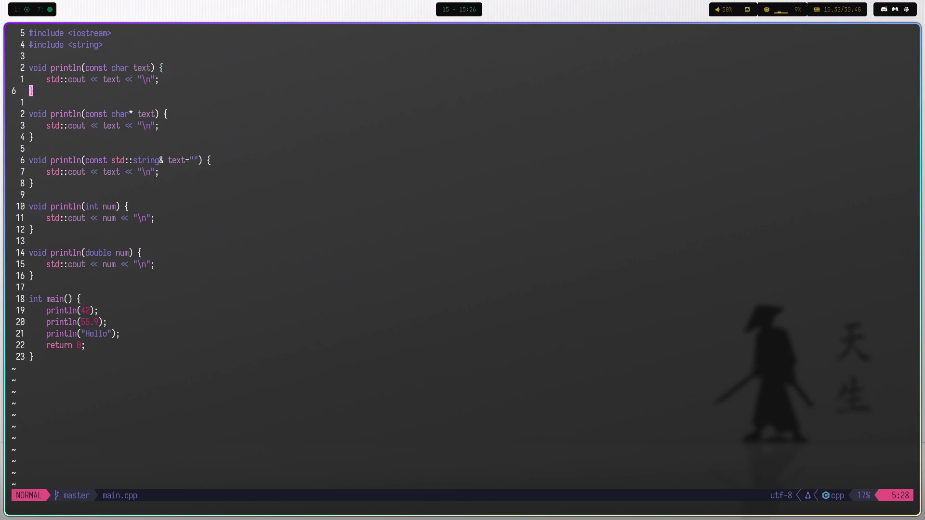
{"action": "key", "text": "k"}
{"action": "key", "text": "k"}
{"action": "key", "text": "k"}
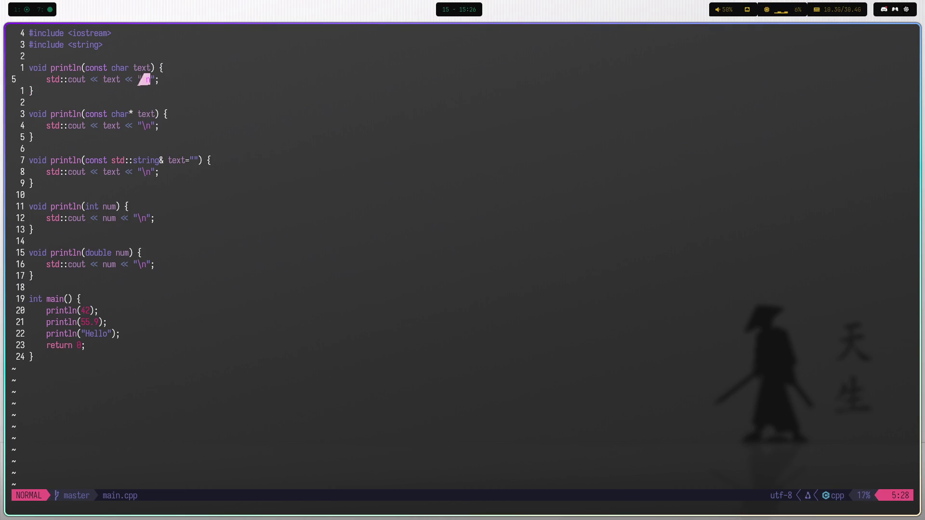
{"action": "key", "text": "b"}
{"action": "key", "text": "shift+v"}
{"action": "key", "text": "Escape"}
{"action": "key", "text": "shift+v"}
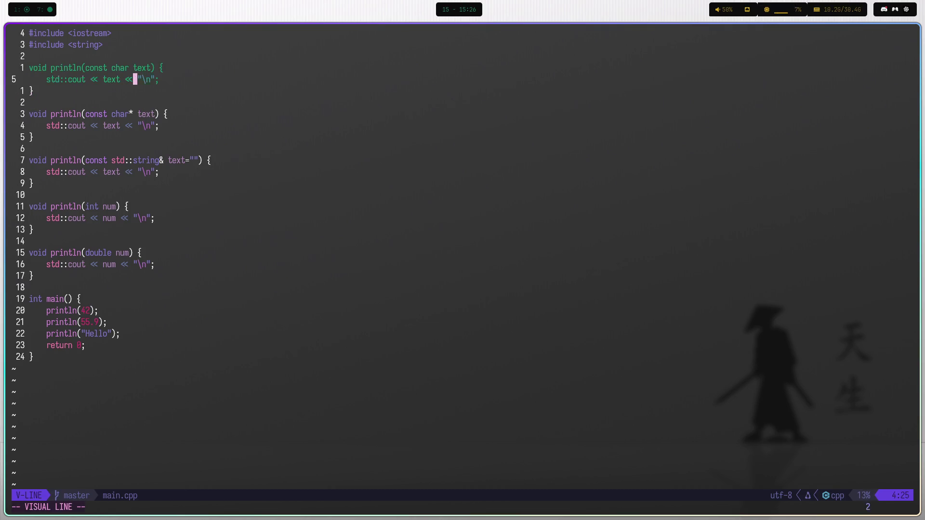
{"action": "key", "text": "j"}
{"action": "key", "text": "j"}
{"action": "key", "text": "j"}
{"action": "type", "text": "d"}
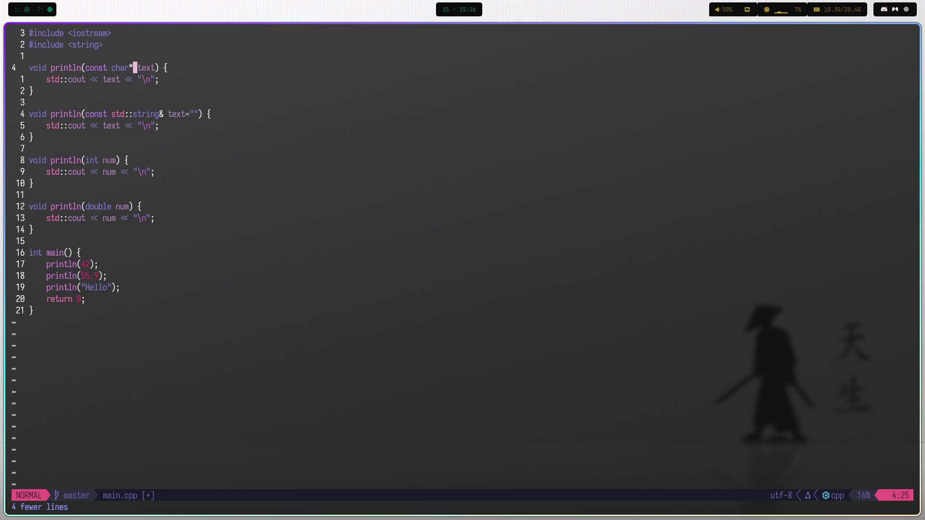
{"action": "type", "text": ":w"}
{"action": "key", "text": "Return"}
Select the std::string println overload, then cancel the selection without deleting it.
{"action": "key", "text": "j"}
{"action": "key", "text": "j"}
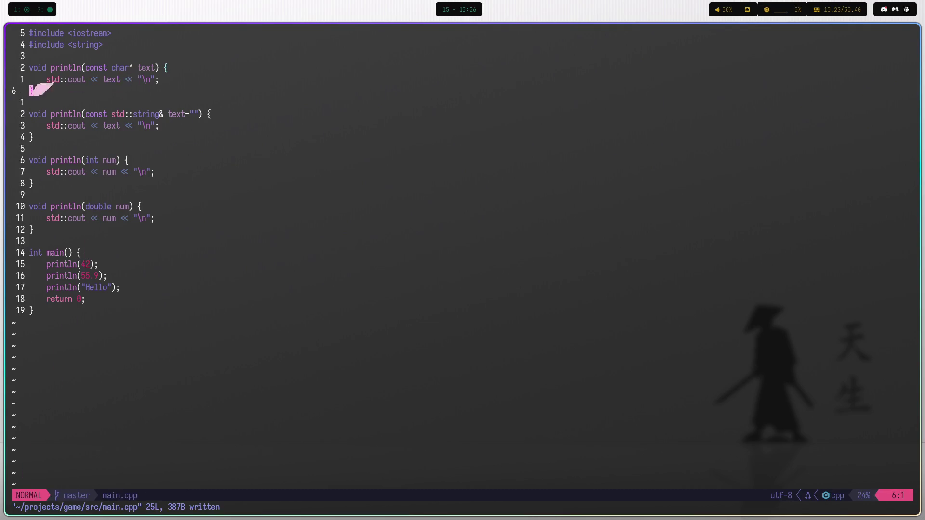
{"action": "key", "text": "k"}
{"action": "key", "text": "k"}
{"action": "key", "text": "j"}
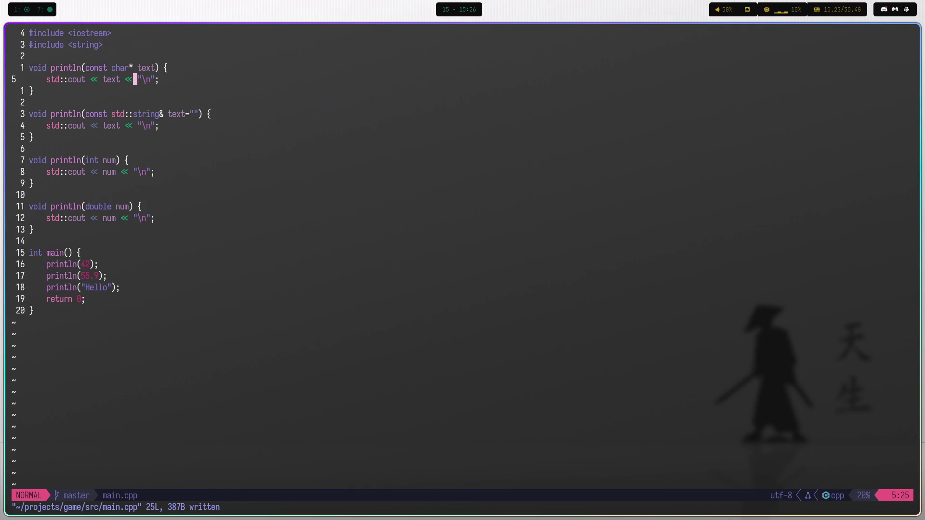
{"action": "key", "text": "j"}
{"action": "key", "text": "j"}
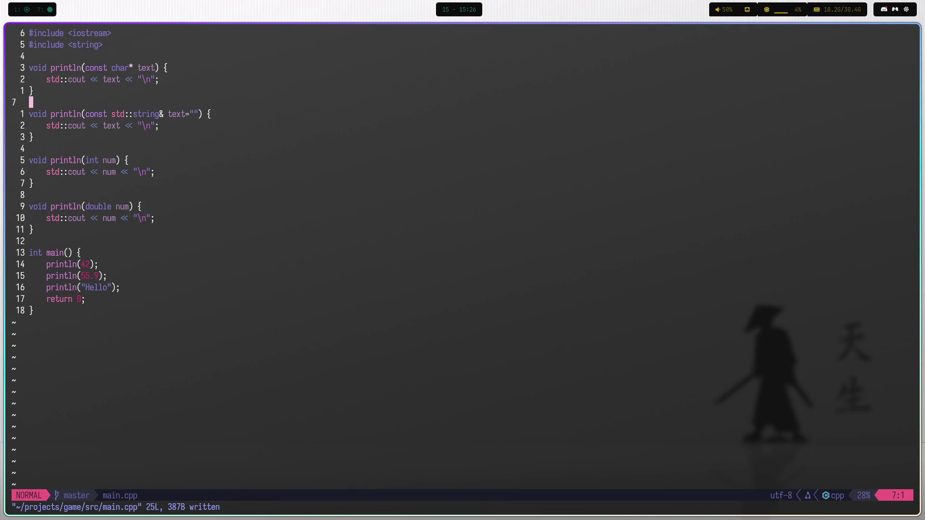
{"action": "key", "text": "j"}
{"action": "key", "text": "shift+v"}
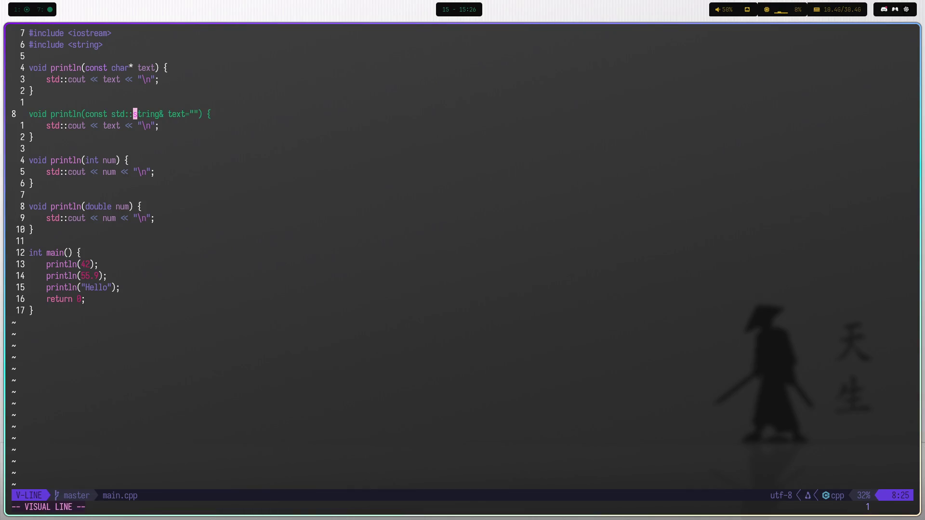
{"action": "key", "text": "j"}
{"action": "key", "text": "j"}
{"action": "key", "text": "Escape"}
{"action": "key", "text": "j"}
{"action": "key", "text": "j"}
{"action": "key", "text": "j"}
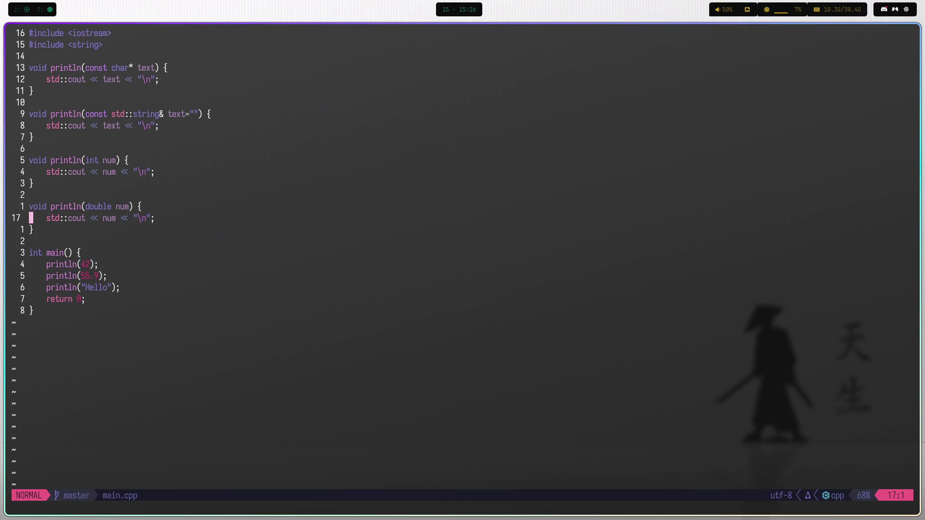
Show which println overload the println(55.9) call in main resolves to.
{"action": "key", "text": "j"}
{"action": "key", "text": "j"}
{"action": "key", "text": "j"}
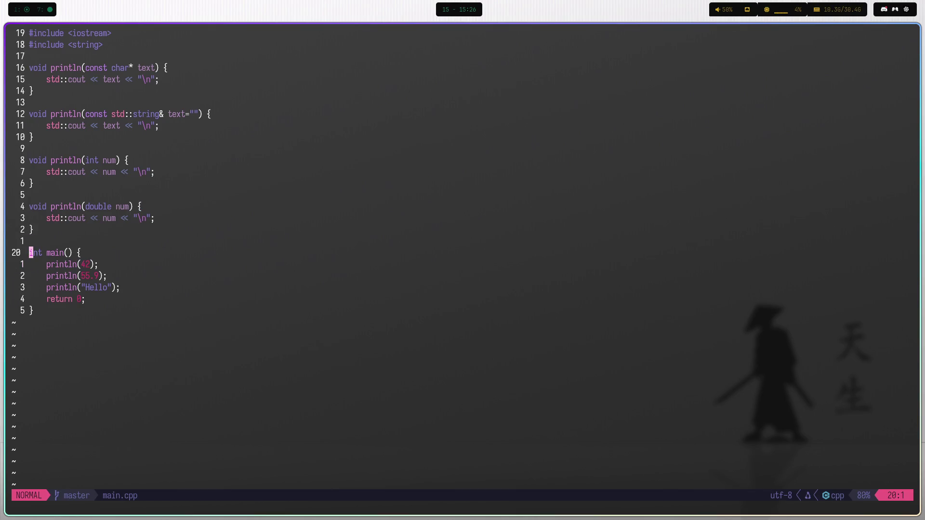
{"action": "key", "text": "j"}
{"action": "key", "text": "e"}
{"action": "key", "text": "j"}
{"action": "key", "text": "b"}
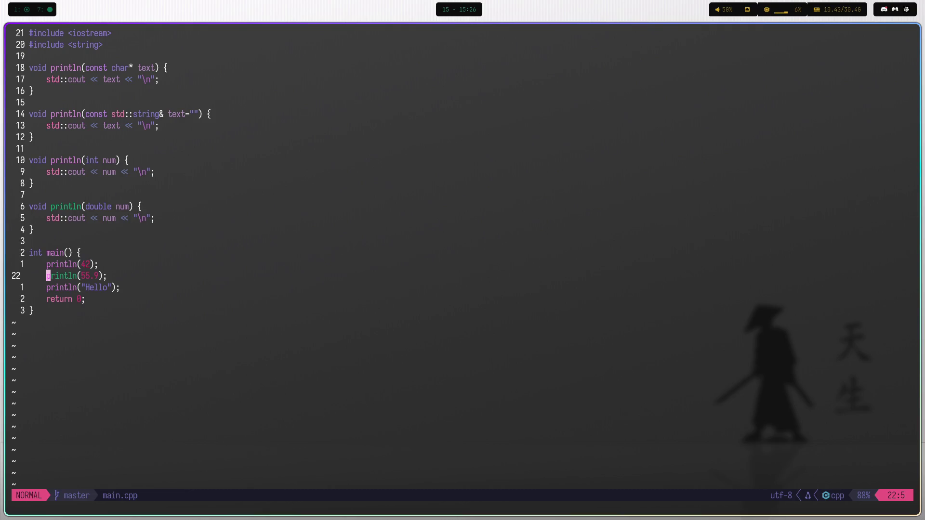
{"action": "key", "text": "K"}
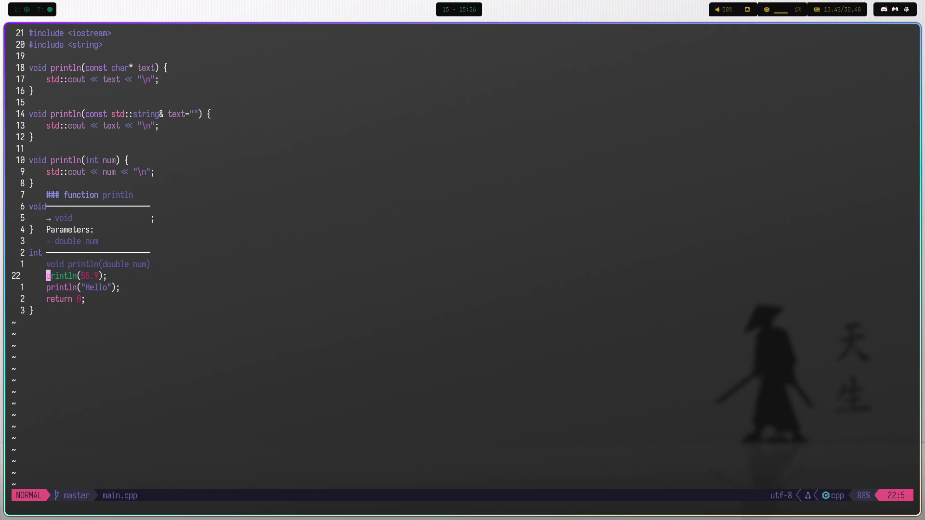
{"action": "key", "text": "k"}
{"action": "key", "text": "k"}
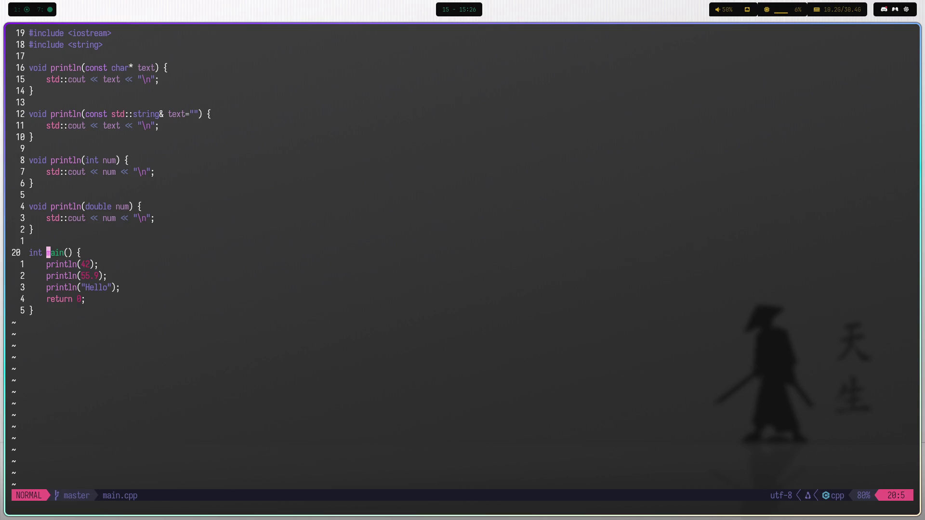
{"action": "key", "text": "j"}
{"action": "key", "text": "j"}
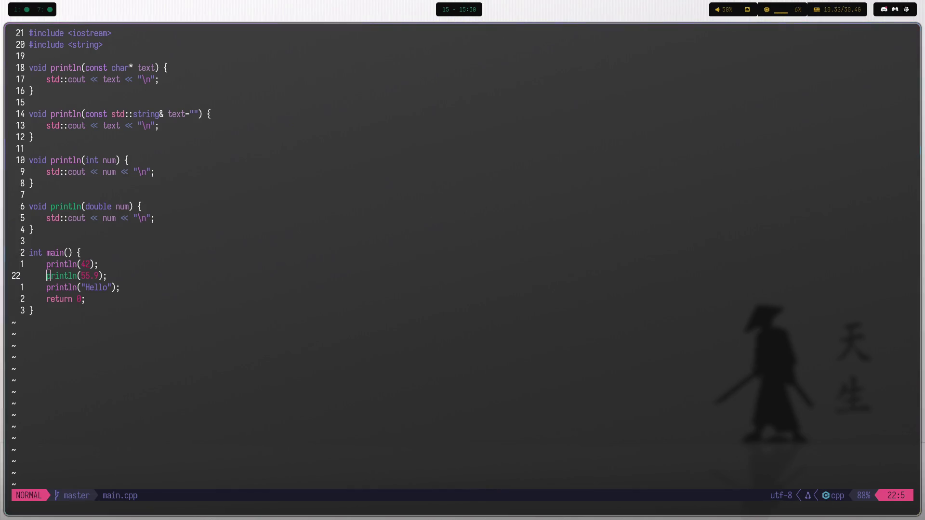
Switch to workspace 7 to return to the Kindle e-book reader.
{"action": "key", "text": "super+7"}
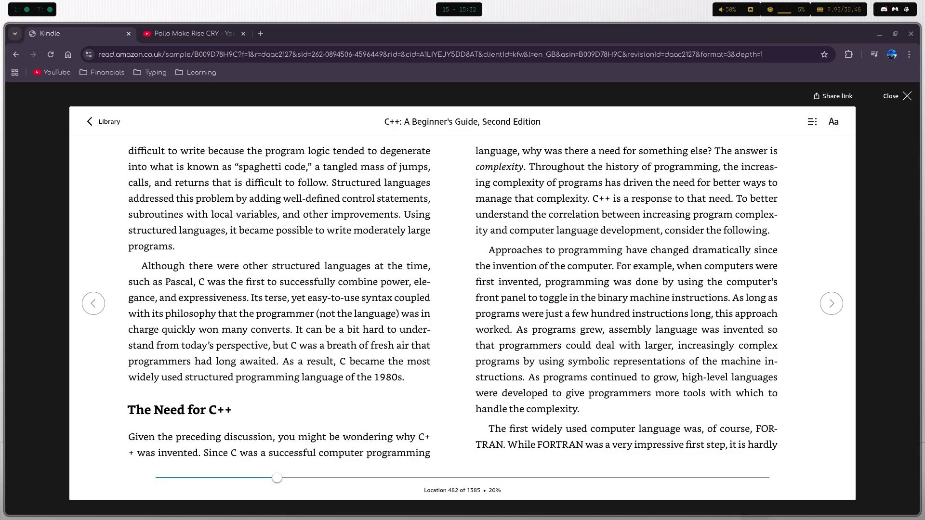
Return to workspace 1 and the Neovim window showing main.cpp.
{"action": "key", "text": "super+1"}
Line-select from the top of the file down to line 21, then cancel the selection.
{"action": "key", "text": "j"}
{"action": "key", "text": "j"}
{"action": "key", "text": "j"}
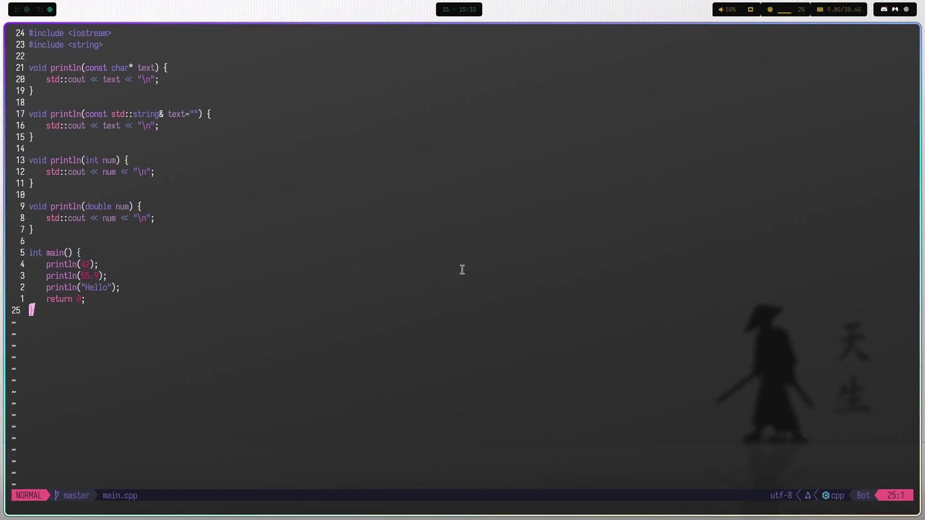
{"action": "key", "text": "k"}
{"action": "key", "text": "k"}
{"action": "key", "text": "k"}
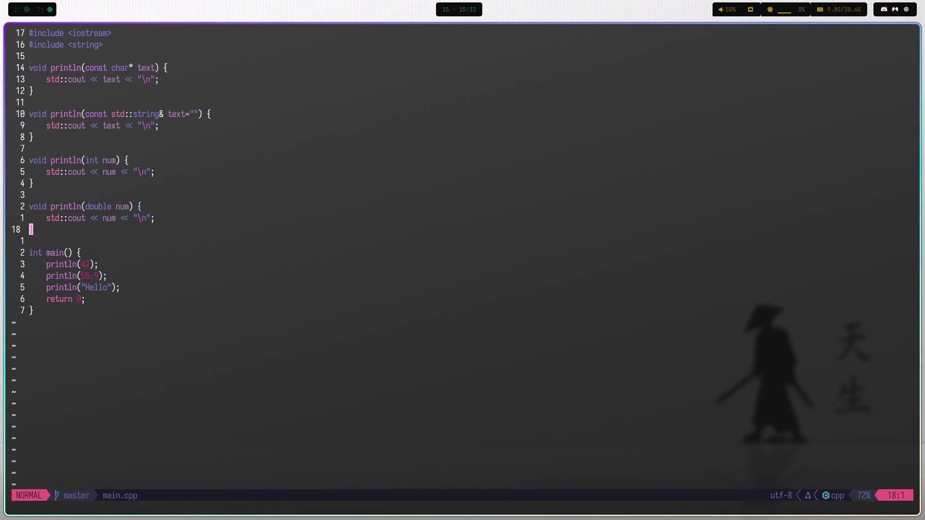
{"action": "key", "text": "g"}
{"action": "key", "text": "g"}
{"action": "key", "text": "shift+v"}
{"action": "key", "text": "2"}
{"action": "key", "text": "1"}
{"action": "key", "text": "shift+g"}
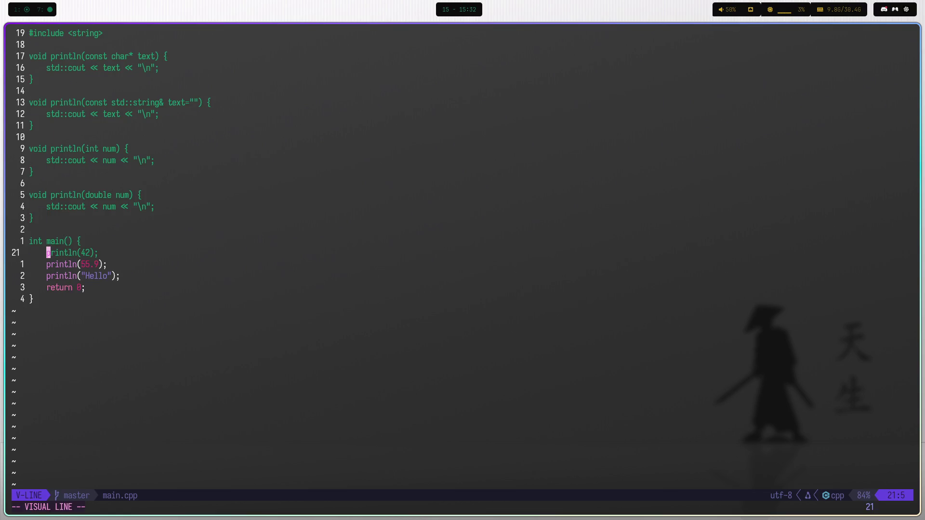
{"action": "key", "text": "Escape"}
Yank lines 1–21 through println(42), quit Neovim and clear the terminal.
{"action": "key", "text": "g"}
{"action": "key", "text": "g"}
{"action": "key", "text": "shift+v"}
{"action": "key", "text": "2"}
{"action": "key", "text": "1"}
{"action": "key", "text": "shift+g"}
{"action": "key", "text": "shift+g"}
{"action": "type", "text": "y"}
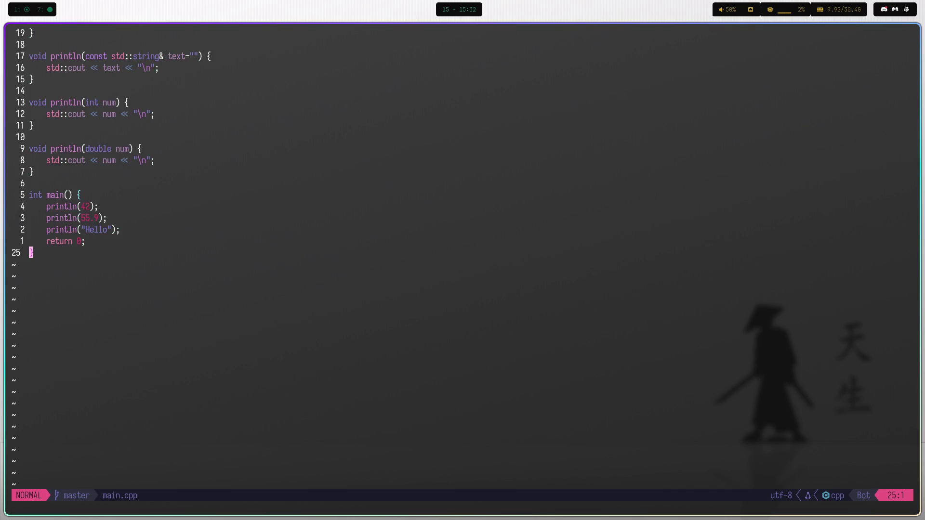
{"action": "type", "text": ":q"}
{"action": "key", "text": "Return"}
{"action": "key", "text": "ctrl+l"}
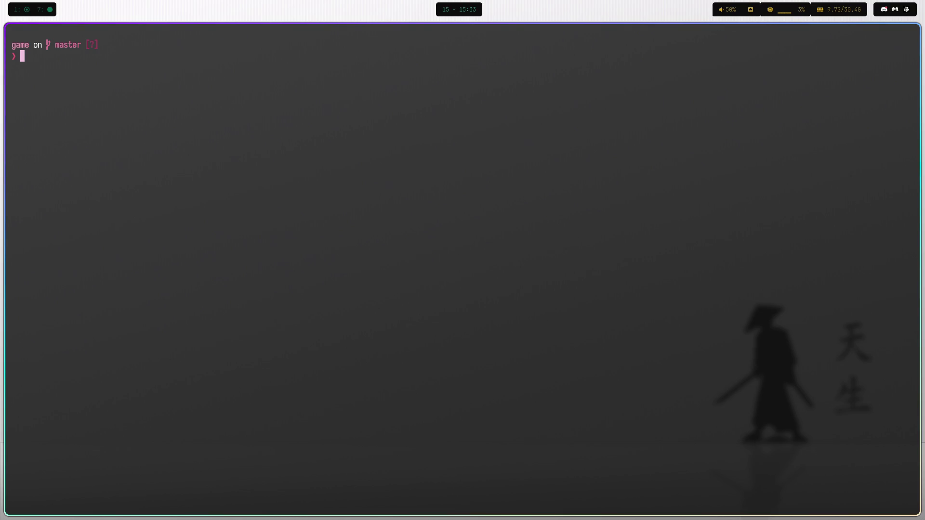
Open kitty.conf and change font_size on line 31 to 17.
{"action": "type", "text": "v kitty"}
{"action": "key", "text": "Return"}
{"action": "key", "text": "u"}
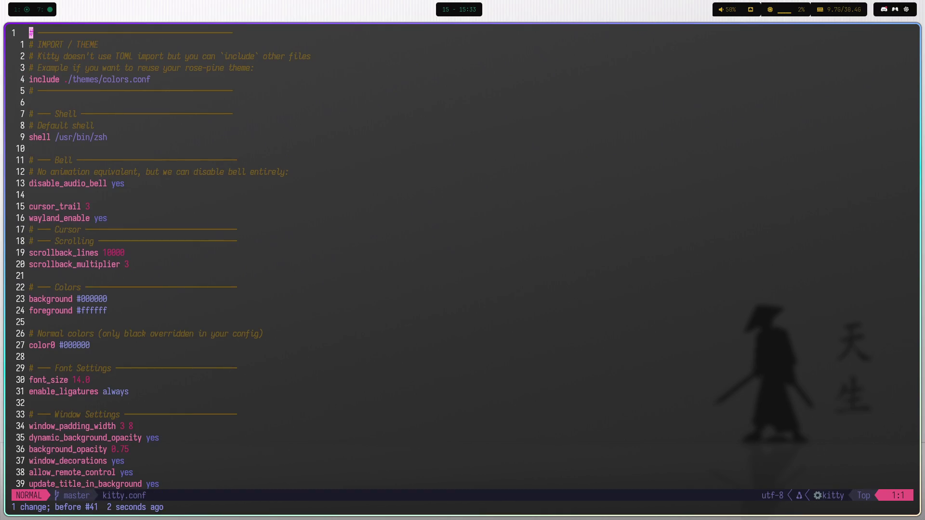
{"action": "key", "text": "2"}
{"action": "key", "text": "7"}
{"action": "key", "text": "j"}
{"action": "key", "text": "3"}
{"action": "key", "text": "j"}
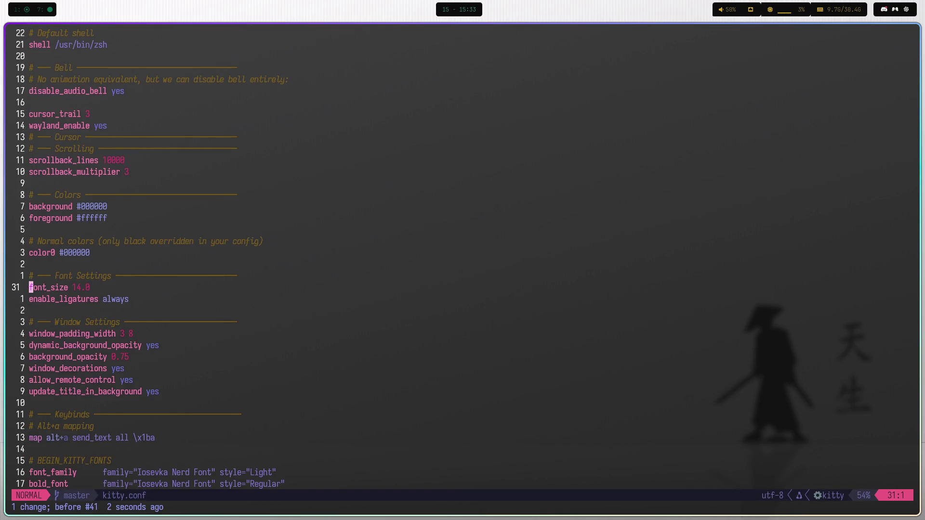
{"action": "key", "text": "e"}
{"action": "key", "text": "e"}
{"action": "type", "text": "s7"}
{"action": "key", "text": "Escape"}
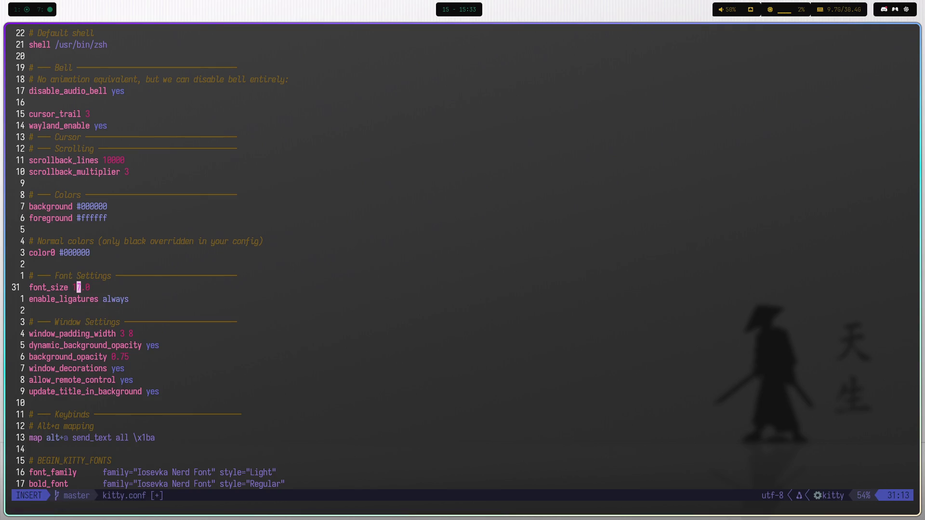
Save and quit kitty.conf, then reopen the terminal with the larger font.
{"action": "key", "text": "colon"}
{"action": "type", "text": "w"}
{"action": "key", "text": "Return"}
{"action": "type", "text": ":q"}
{"action": "key", "text": "Return"}
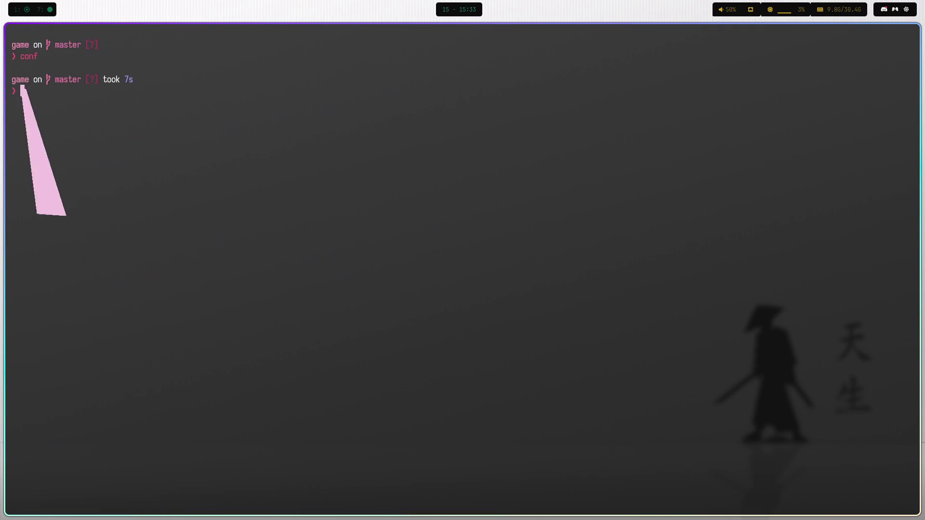
{"action": "key", "text": "ctrl+d"}
{"action": "key", "text": "super+Return"}
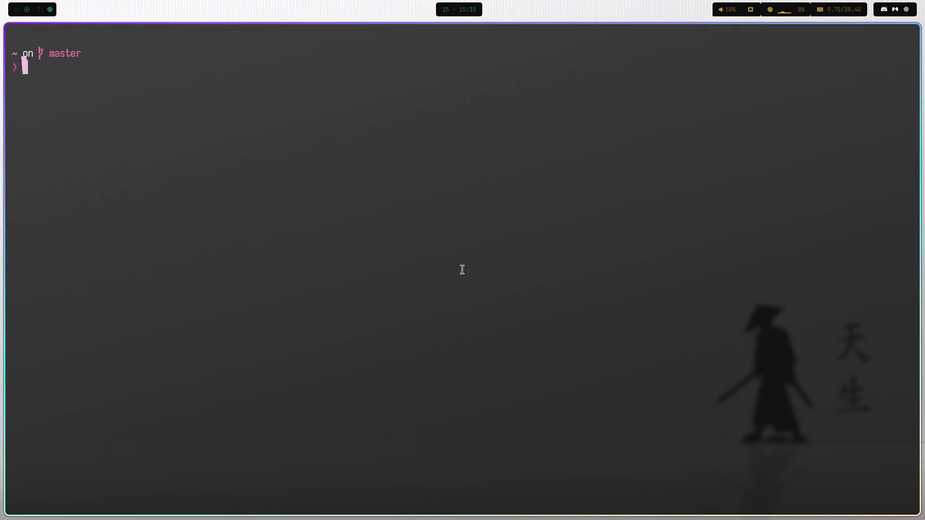
Jump to the game project with z, list its files, and open Neovim on the folder.
{"action": "type", "text": "z game"}
{"action": "key", "text": "Return"}
{"action": "key", "text": "ctrl+l"}
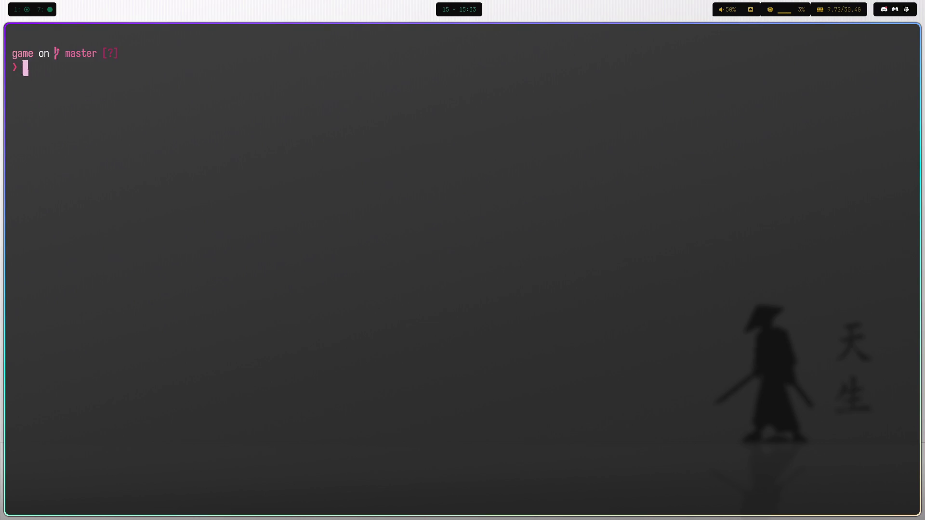
{"action": "type", "text": "ls"}
{"action": "key", "text": "Return"}
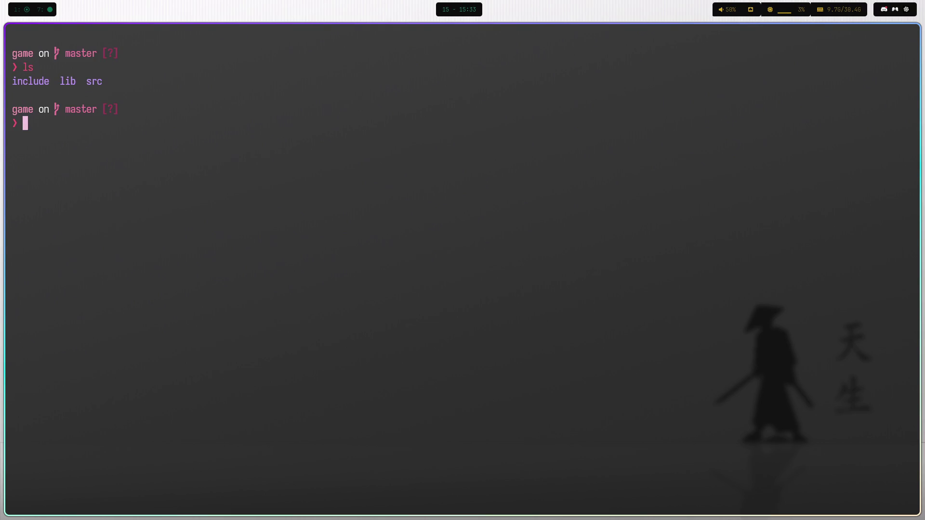
{"action": "type", "text": "nvim ."}
{"action": "key", "text": "Return"}
Go into the src folder in the file browser and open main.cpp.
{"action": "key", "text": "j"}
{"action": "key", "text": "j"}
{"action": "key", "text": "Return"}
{"action": "key", "text": "j"}
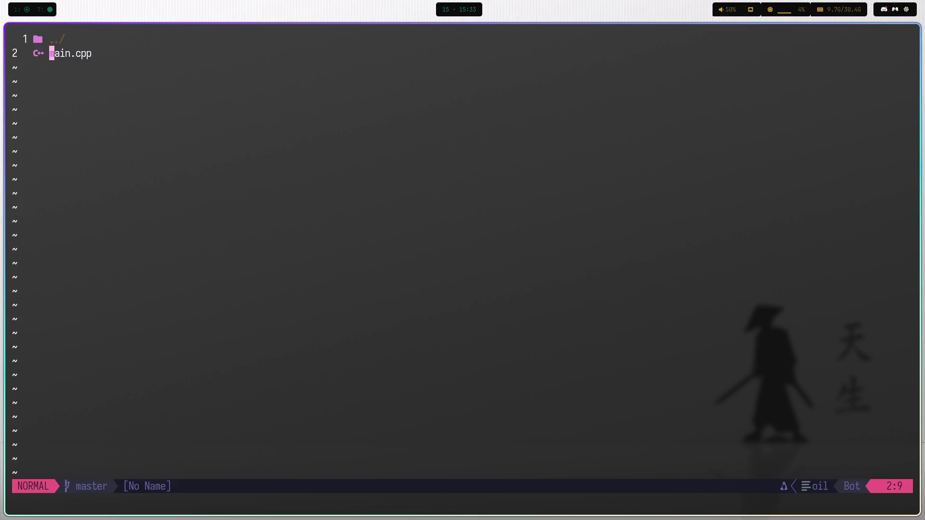
{"action": "key", "text": "Return"}
{"action": "key", "text": "j"}
{"action": "key", "text": "j"}
{"action": "key", "text": "j"}
{"action": "key", "text": "j"}
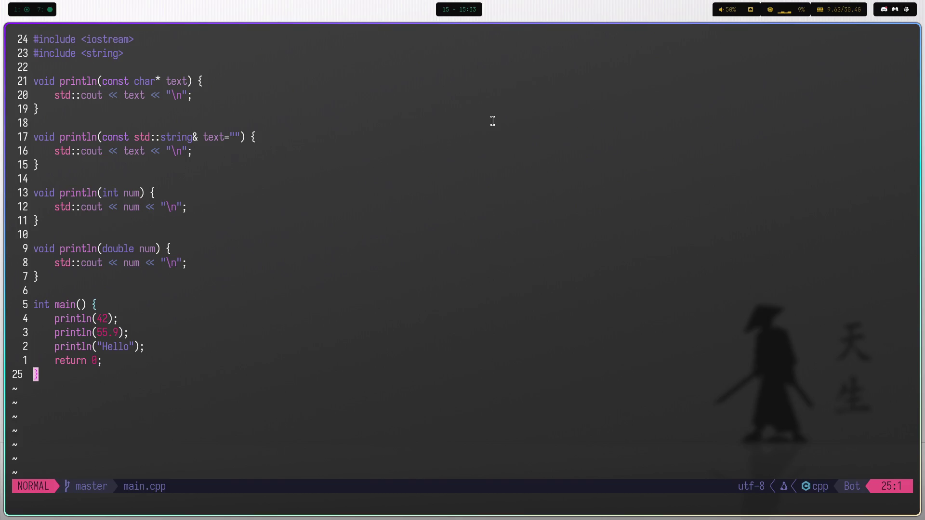
Move to the last overload's closing brace and start a line selection.
{"action": "key", "text": "k"}
{"action": "key", "text": "k"}
{"action": "key", "text": "k"}
{"action": "key", "text": "j"}
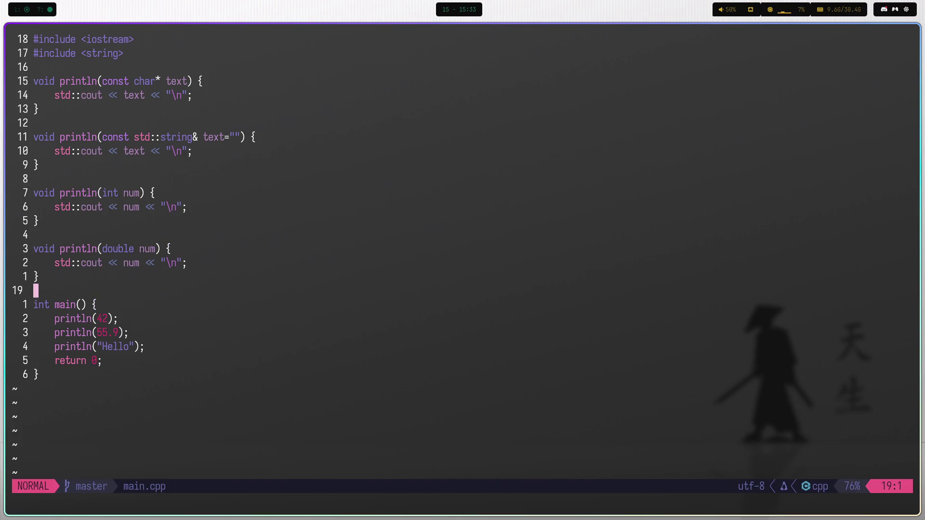
{"action": "key", "text": "j"}
{"action": "key", "text": "k"}
{"action": "key", "text": "k"}
{"action": "key", "text": "shift+v"}
Replace lines 4–18 with a blank line, typing and then discarding a draft add function.
{"action": "key", "text": "1"}
{"action": "key", "text": "6"}
{"action": "key", "text": "k"}
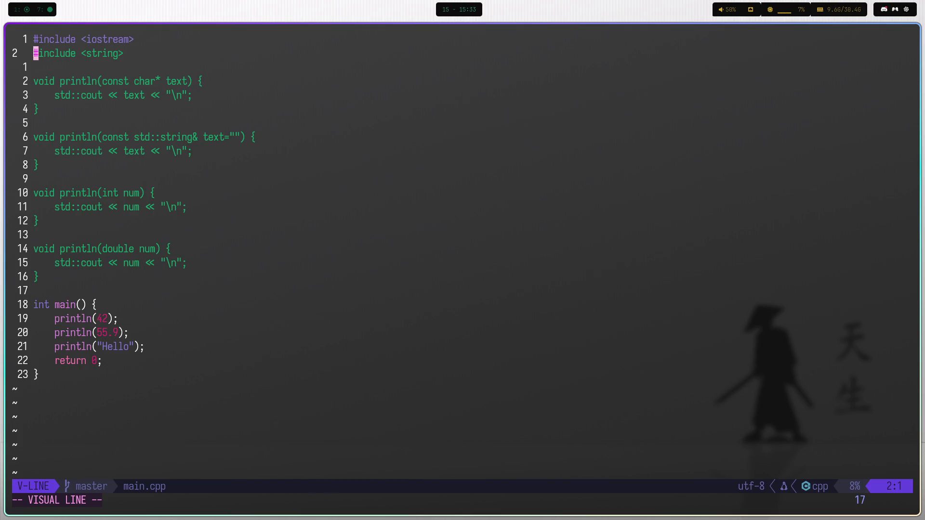
{"action": "key", "text": "j"}
{"action": "key", "text": "j"}
{"action": "key", "text": "c"}
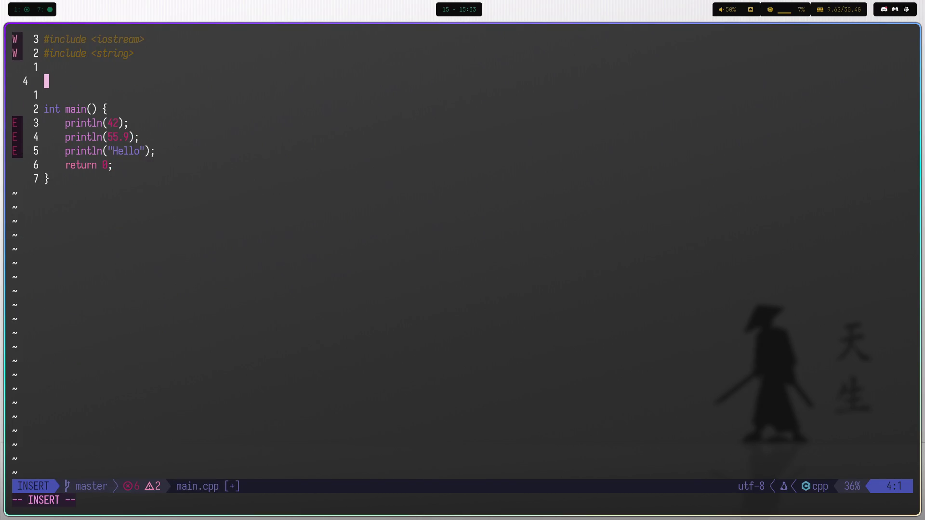
{"action": "type", "text": "int"}
{"action": "key", "text": "BackSpace"}
{"action": "key", "text": "BackSpace"}
{"action": "key", "text": "BackSpace"}
{"action": "type", "text": "double"}
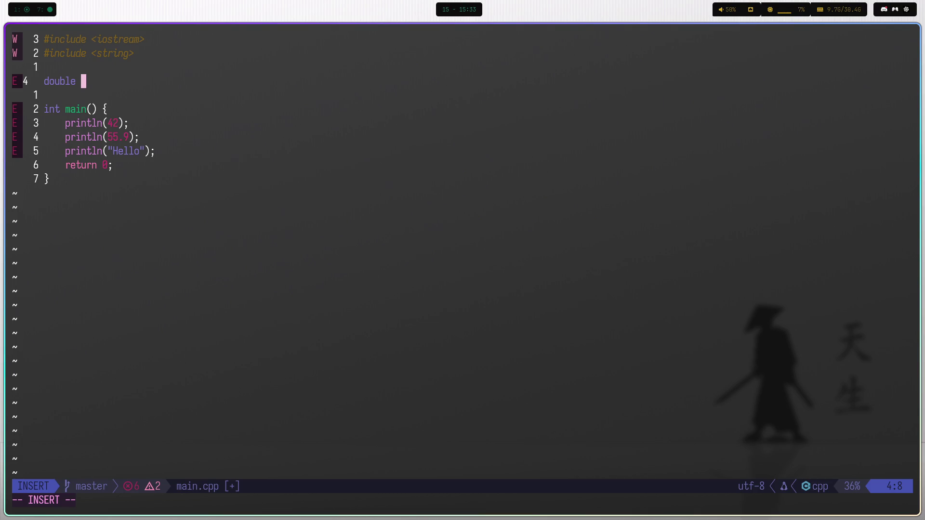
{"action": "type", "text": " add(x"}
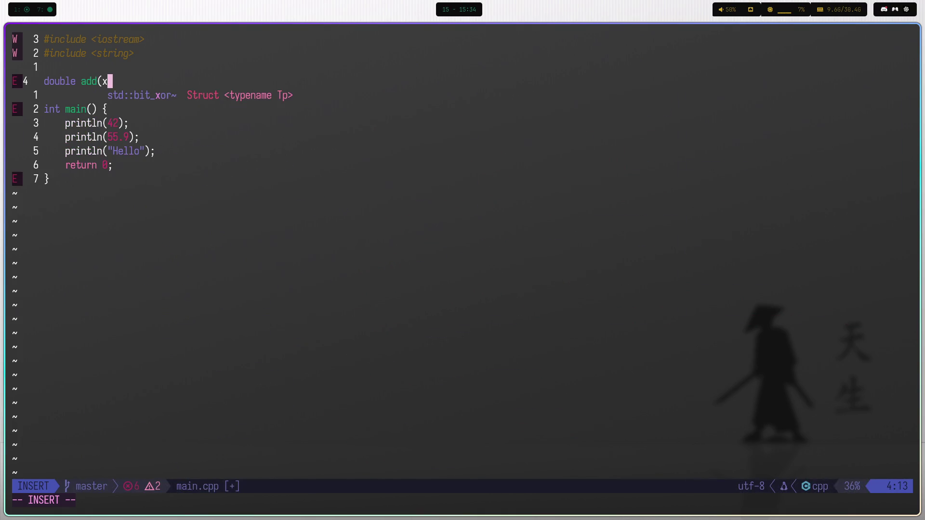
{"action": "type", "text": " double"}
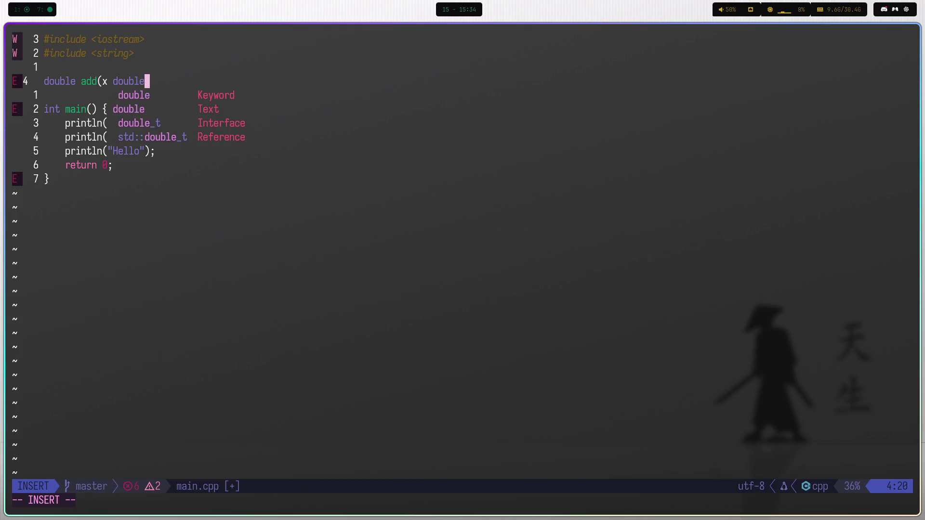
{"action": "type", "text": ", y double"}
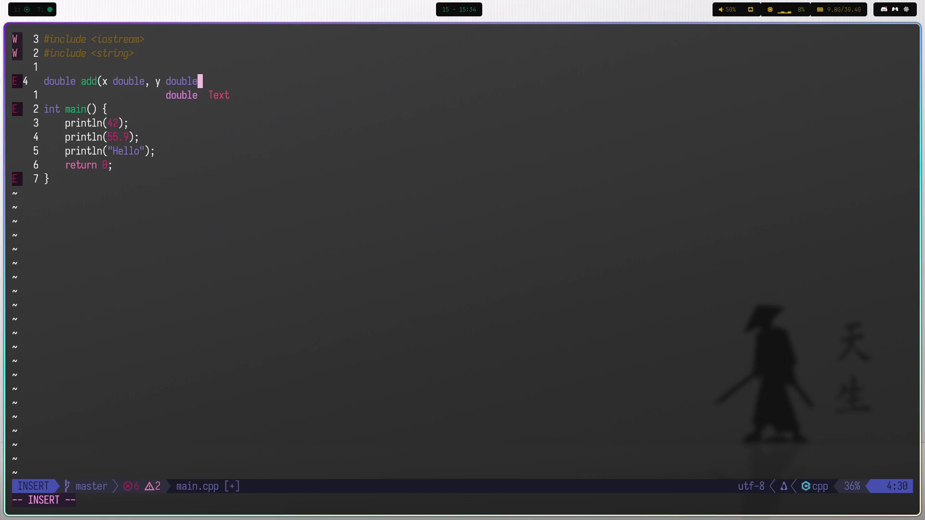
{"action": "key", "text": "Escape"}
{"action": "key", "text": "d"}
{"action": "key", "text": "d"}
{"action": "key", "text": "i"}
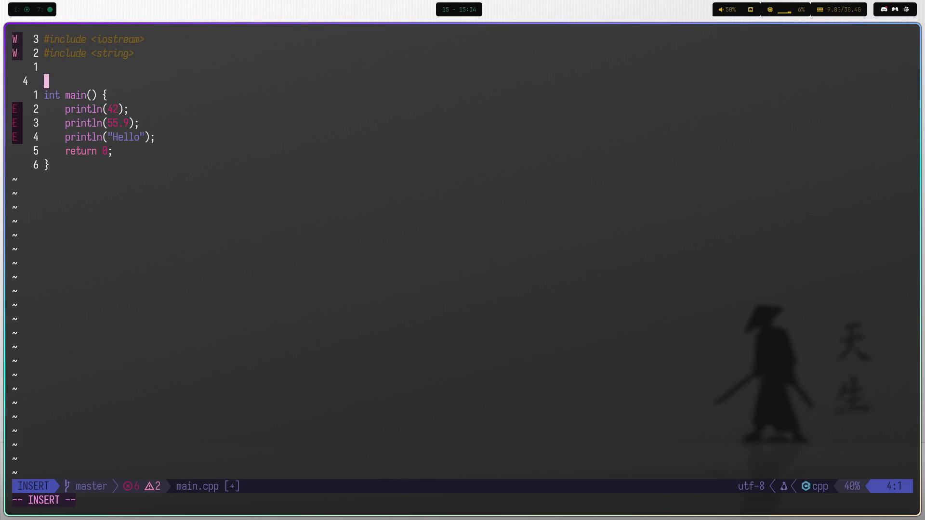
Write an unfinished 'void deposit(' line above int main().
{"action": "type", "text": "deposit"}
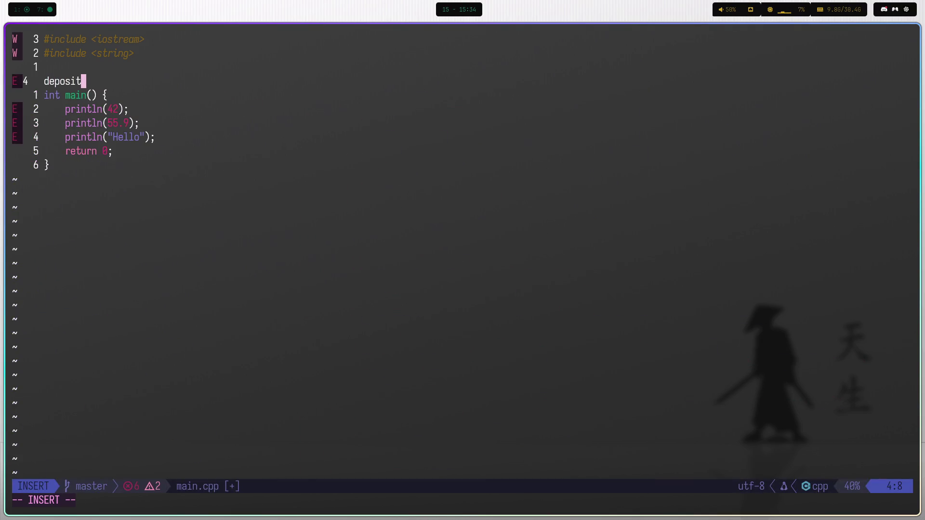
{"action": "type", "text": "("}
{"action": "key", "text": "Escape"}
{"action": "key", "text": "k"}
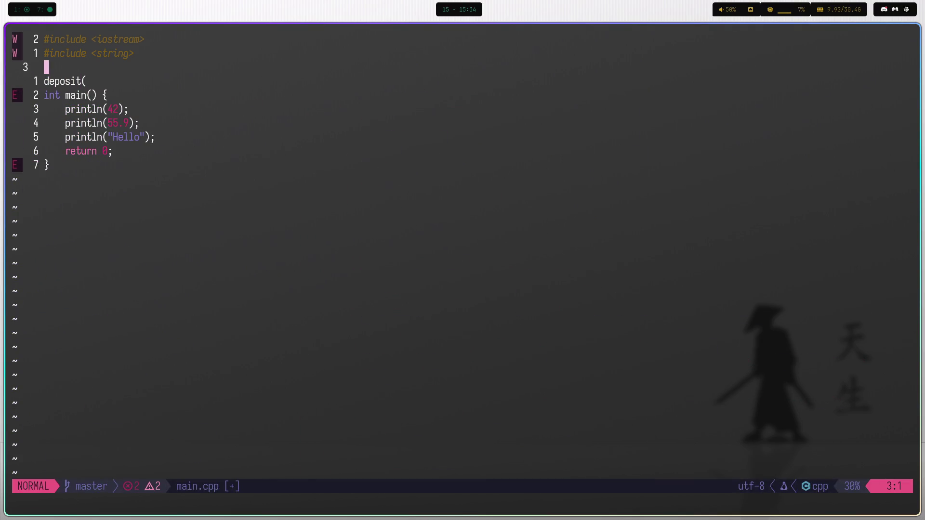
{"action": "key", "text": "j"}
{"action": "type", "text": "i"}
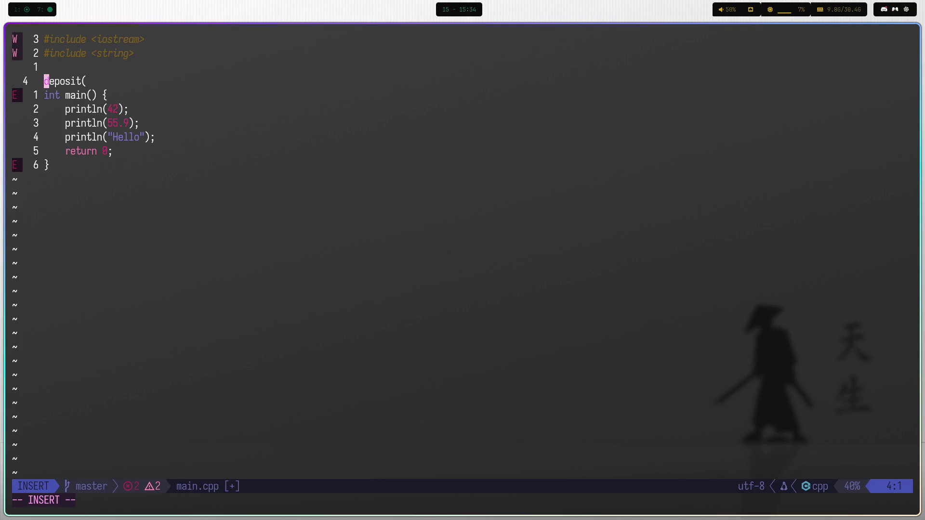
{"action": "type", "text": "void"}
{"action": "key", "text": "Escape"}
Add an empty 'struct Account' with braces below the includes and save.
{"action": "key", "text": "k"}
{"action": "key", "text": "k"}
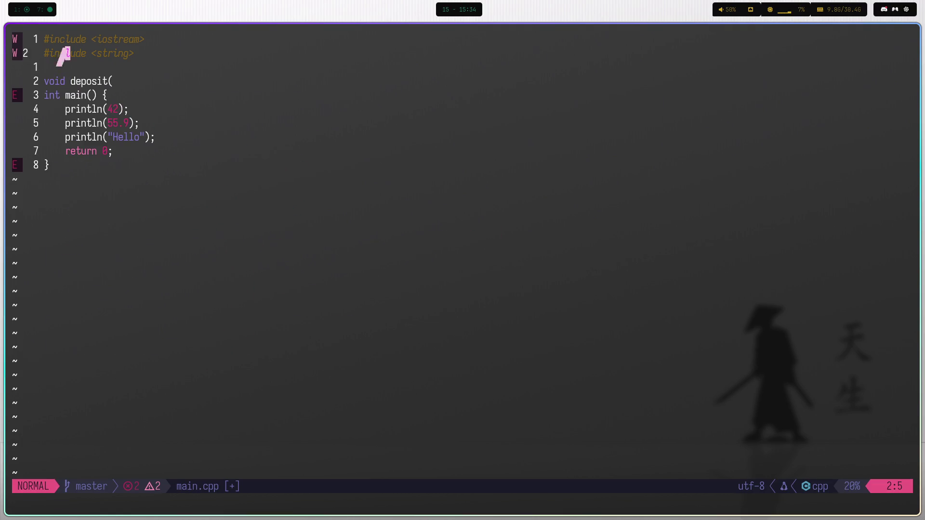
{"action": "key", "text": "o"}
{"action": "key", "text": "Return"}
{"action": "type", "text": "struc"}
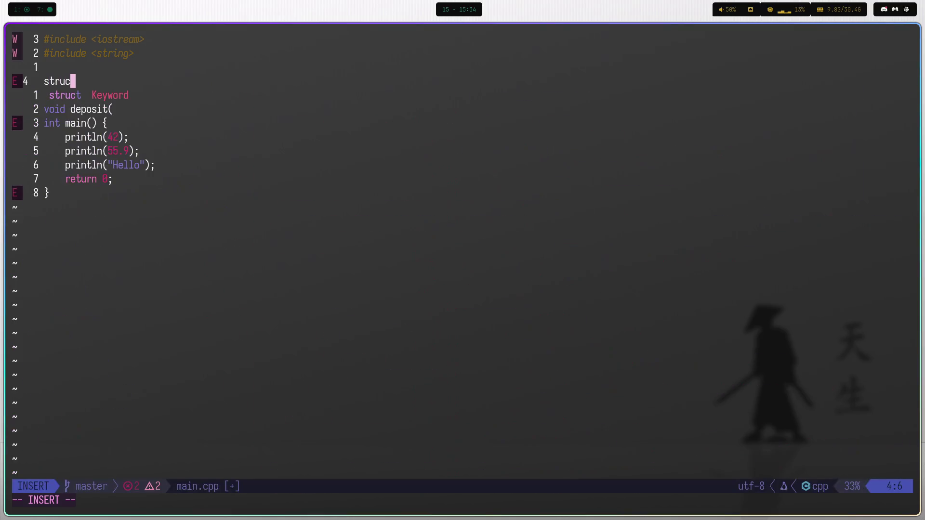
{"action": "type", "text": "t account"}
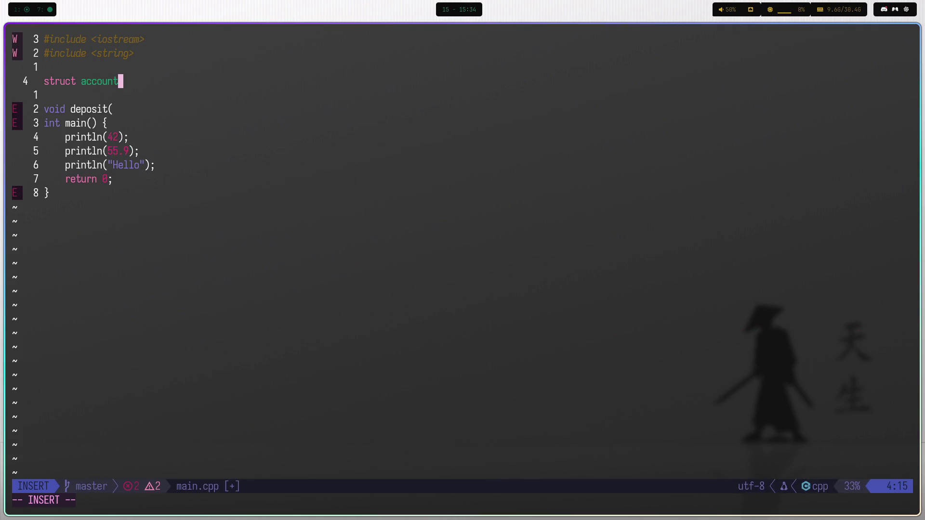
{"action": "key", "text": "Escape"}
{"action": "type", "text": "bs"}
{"action": "type", "text": "A"}
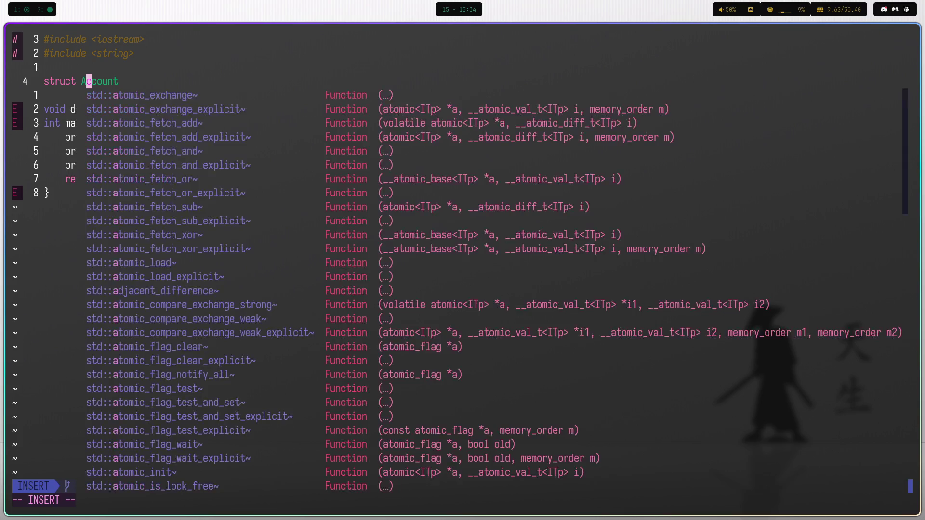
{"action": "key", "text": "Escape"}
{"action": "type", "text": "e"}
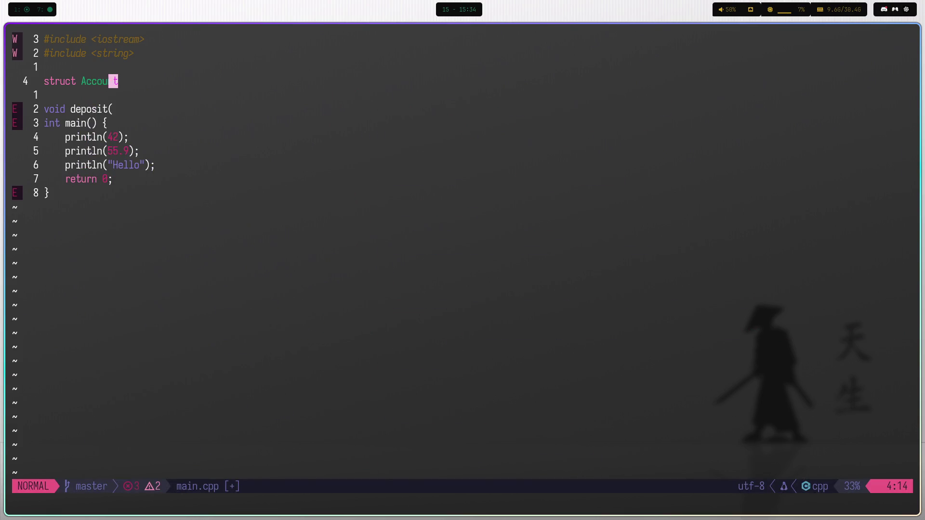
{"action": "type", "text": "a {"}
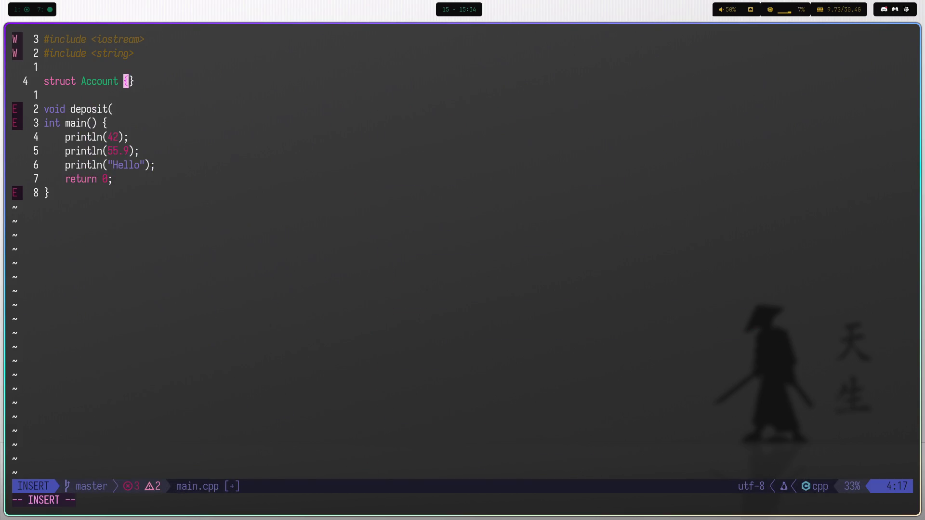
{"action": "key", "text": "Escape"}
{"action": "key", "text": "a"}
{"action": "key", "text": "Return"}
{"action": "key", "text": "Escape"}
{"action": "type", "text": ":w"}
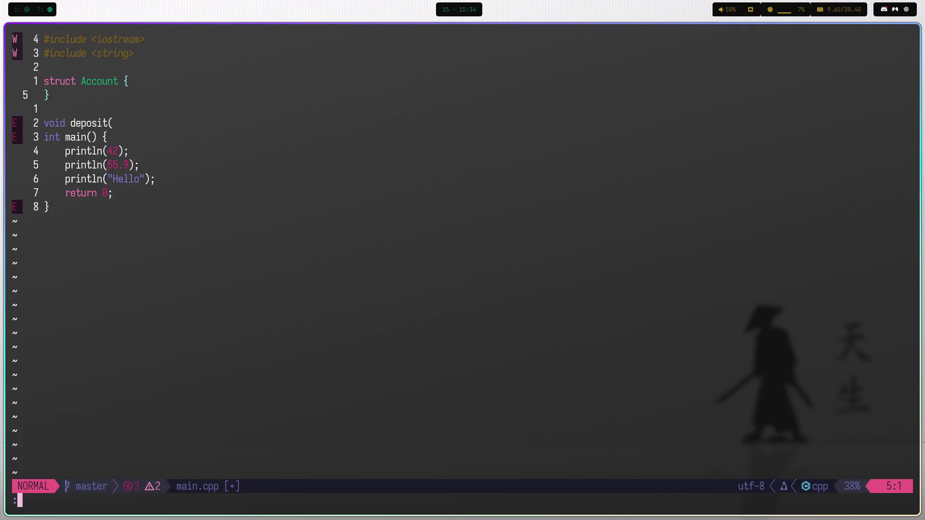
{"action": "key", "text": "Return"}
Add a 'double balance' member to the Account struct and save.
{"action": "type", "text": "O"}
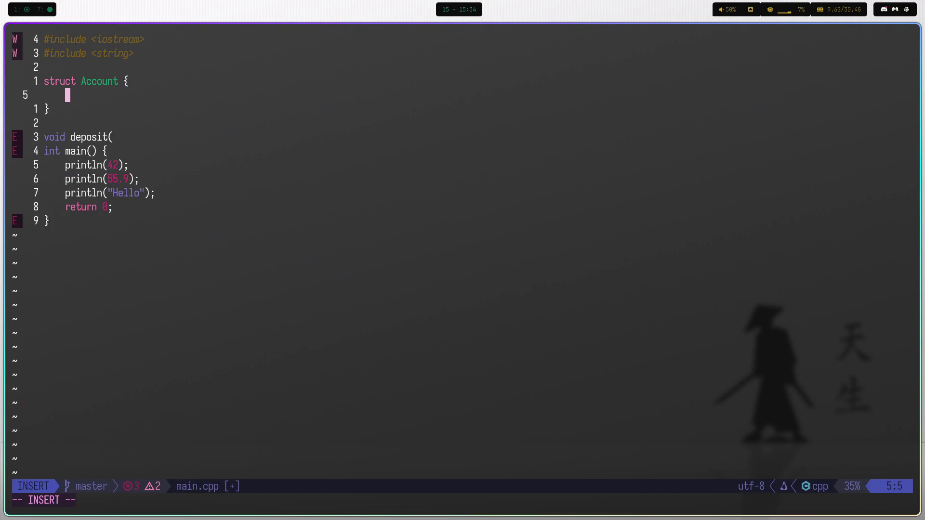
{"action": "type", "text": "int"}
{"action": "key", "text": "BackSpace"}
{"action": "key", "text": "BackSpace"}
{"action": "key", "text": "BackSpace"}
{"action": "type", "text": "double"}
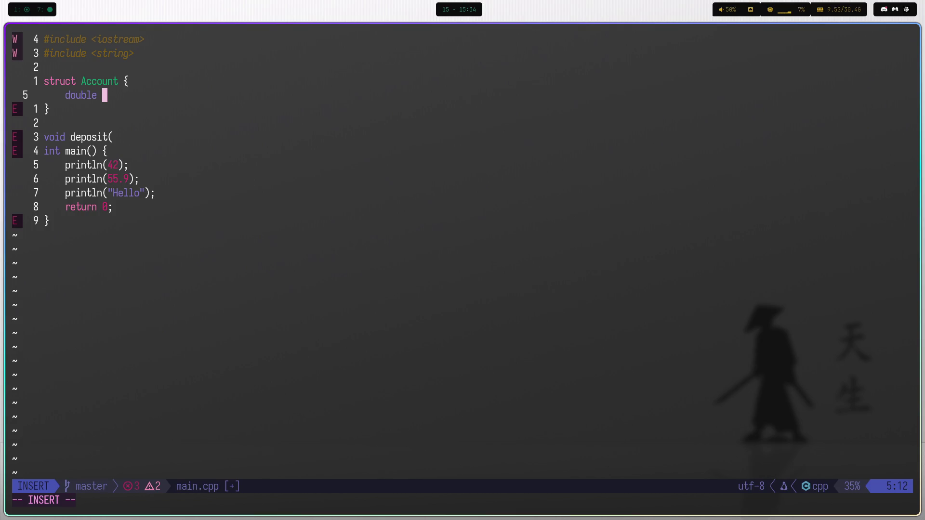
{"action": "type", "text": " balance,"}
{"action": "key", "text": "BackSpace"}
{"action": "key", "text": "Escape"}
{"action": "type", "text": ":w"}
{"action": "key", "text": "Return"}
Append a semicolon after the struct's closing brace and save.
{"action": "key", "text": "j"}
{"action": "key", "text": "shift+a"}
{"action": "type", "text": ";"}
{"action": "key", "text": "Escape"}
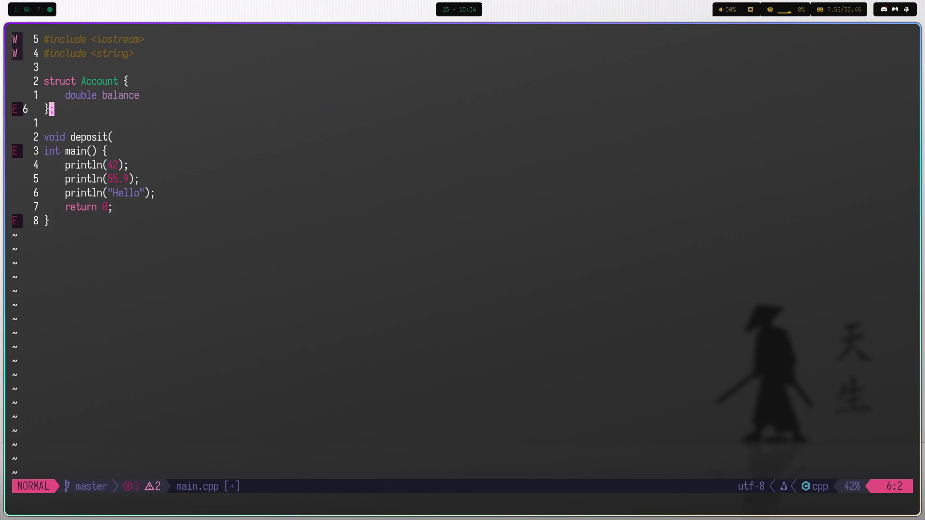
{"action": "type", "text": ":w"}
{"action": "key", "text": "Return"}
Fix the balance member's trailing punctuation to a semicolon and save.
{"action": "type", "text": "kee"}
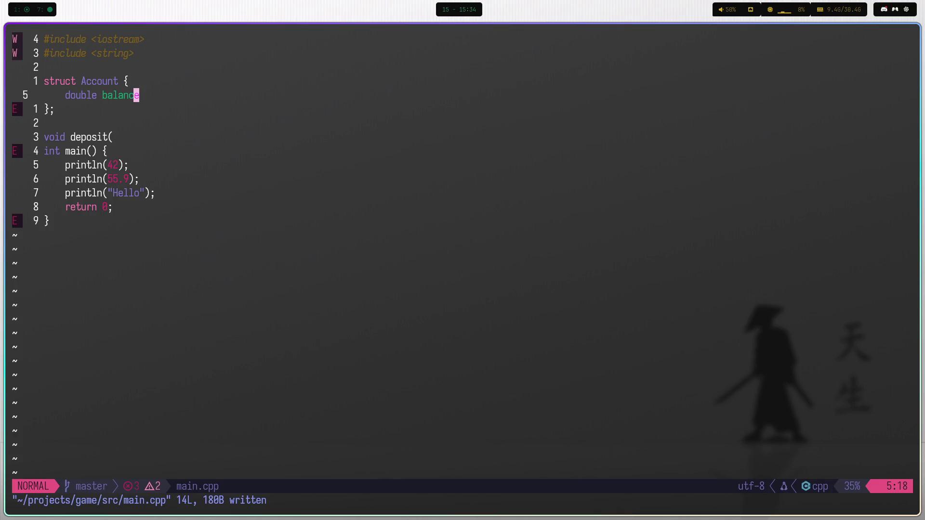
{"action": "type", "text": "a."}
{"action": "key", "text": "Escape"}
{"action": "key", "text": "a"}
{"action": "key", "text": "BackSpace"}
{"action": "type", "text": ","}
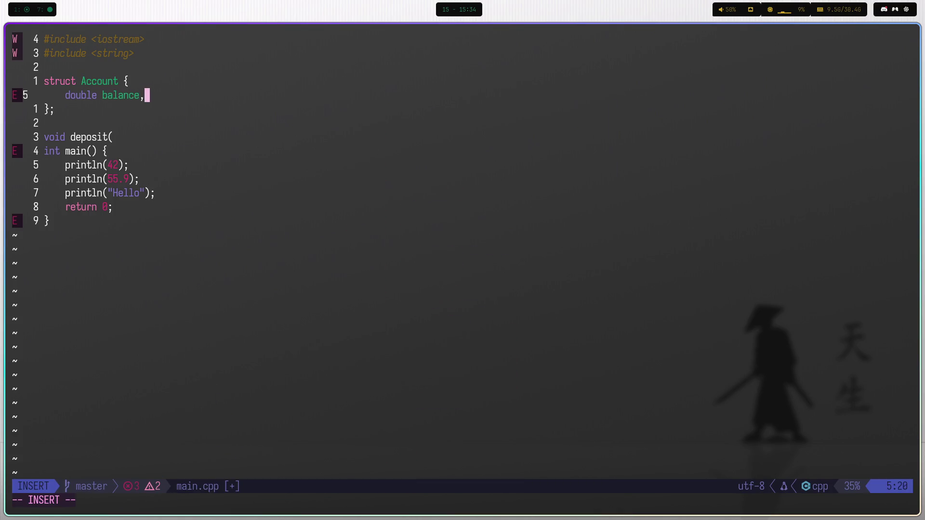
{"action": "key", "text": "Escape"}
{"action": "type", "text": ":w"}
{"action": "key", "text": "Return"}
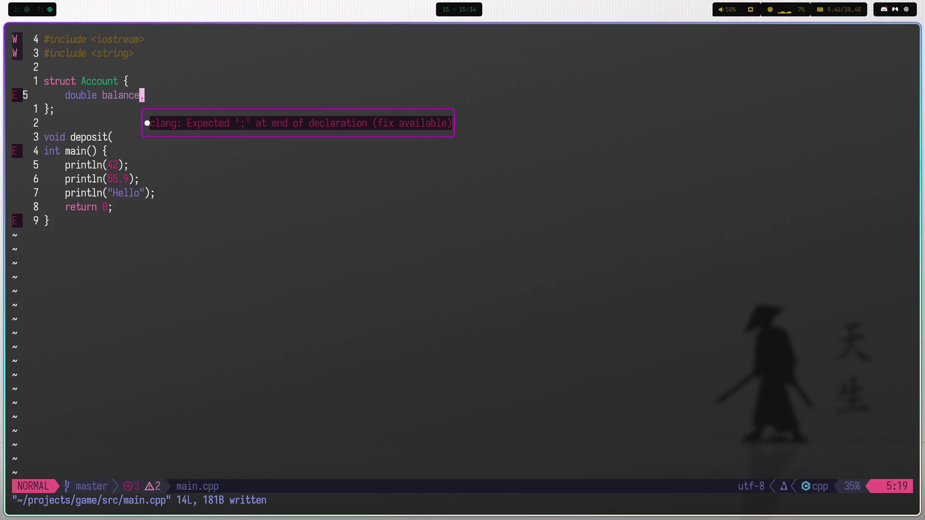
{"action": "type", "text": "s;"}
{"action": "key", "text": "Escape"}
{"action": "type", "text": ":w"}
{"action": "key", "text": "Return"}
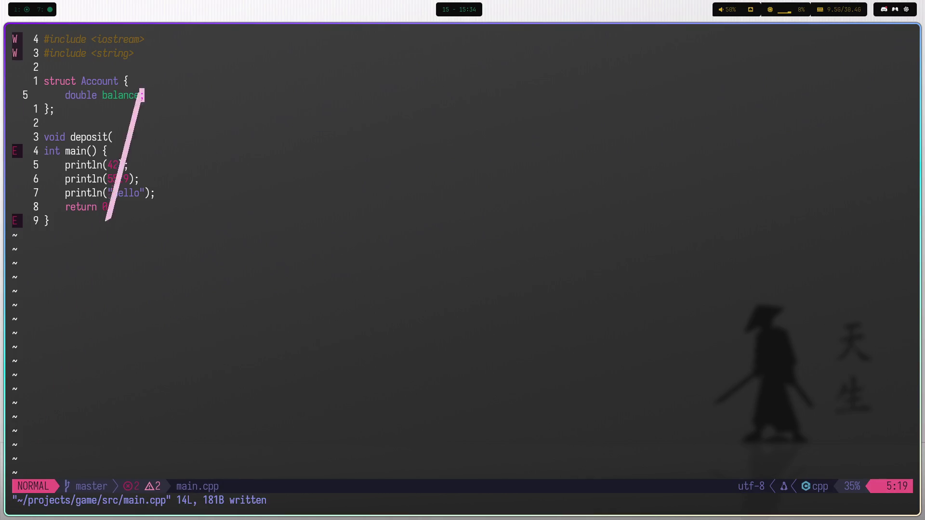
Check references to deposit with gr, then re-end the struct's closing brace with ';'.
{"action": "key", "text": "j"}
{"action": "key", "text": "A"}
{"action": "key", "text": "BackSpace"}
{"action": "key", "text": "Escape"}
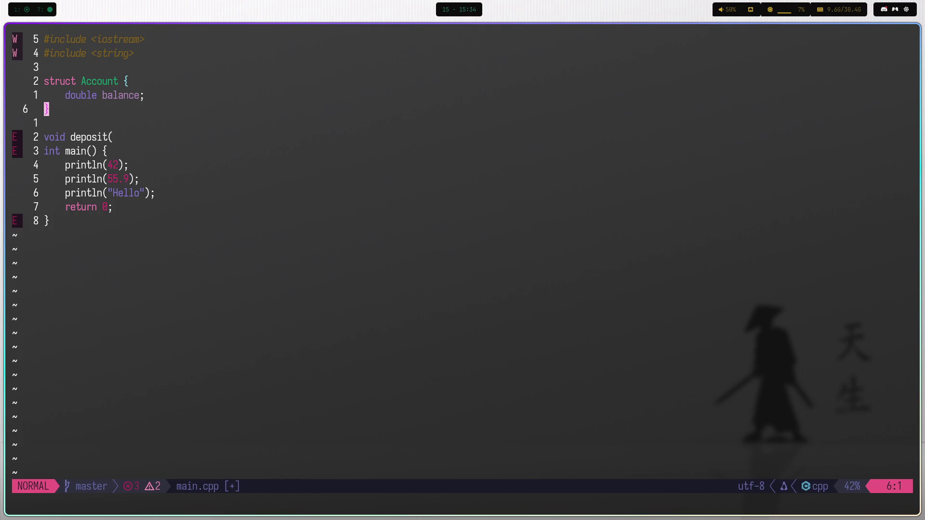
{"action": "key", "text": "j"}
{"action": "key", "text": "j"}
{"action": "key", "text": "g"}
{"action": "key", "text": "r"}
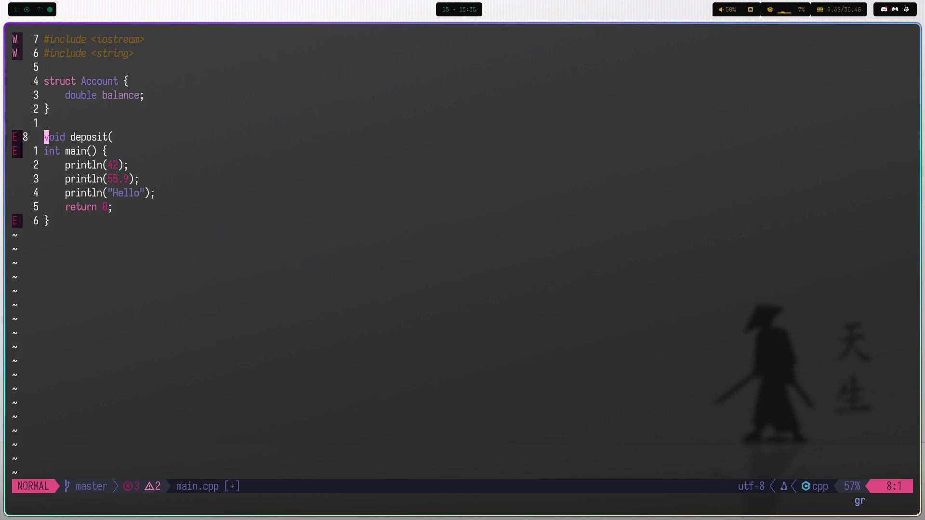
{"action": "key", "text": "r"}
{"action": "key", "text": "e"}
{"action": "key", "text": "e"}
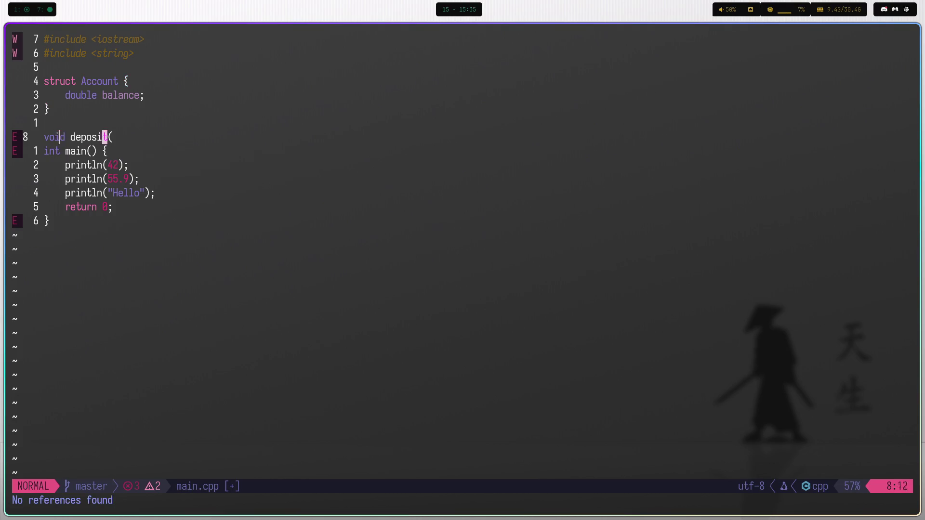
{"action": "key", "text": "k"}
{"action": "key", "text": "k"}
{"action": "type", "text": "A;"}
{"action": "key", "text": "Escape"}
Close the deposit declaration with ');' and start its parameter list with Account.
{"action": "type", "text": "k"}
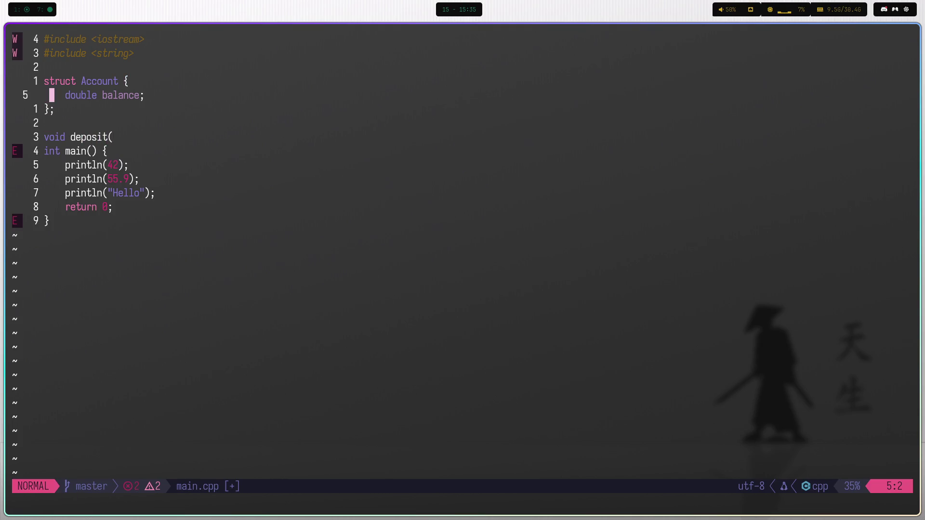
{"action": "type", "text": ":w"}
{"action": "key", "text": "Return"}
{"action": "key", "text": "j"}
{"action": "key", "text": "j"}
{"action": "key", "text": "j"}
{"action": "type", "text": "w$"}
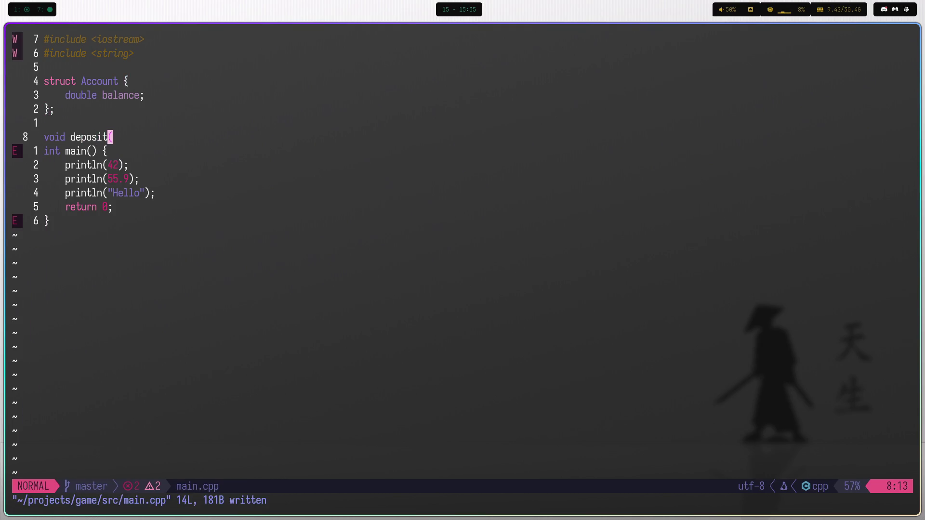
{"action": "type", "text": "a)"}
{"action": "key", "text": "Escape"}
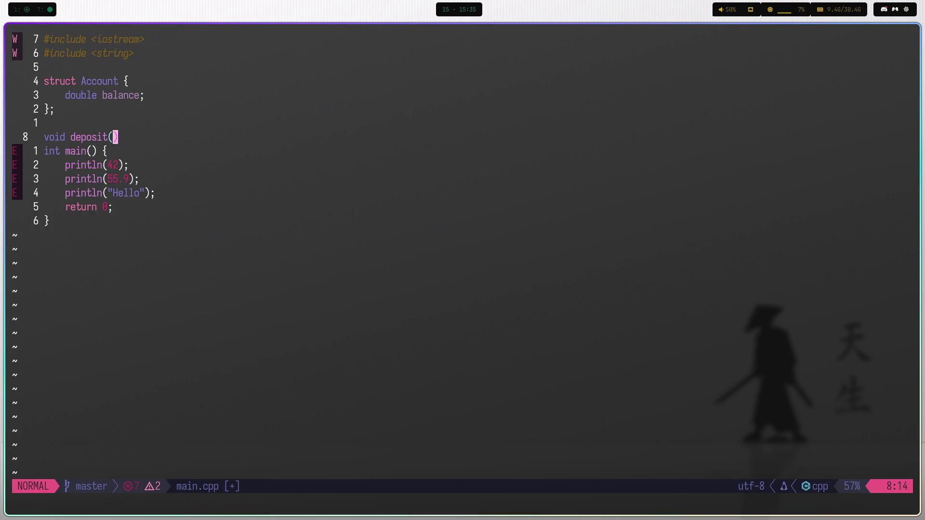
{"action": "key", "text": "a"}
{"action": "key", "text": "Escape"}
{"action": "type", "text": ";"}
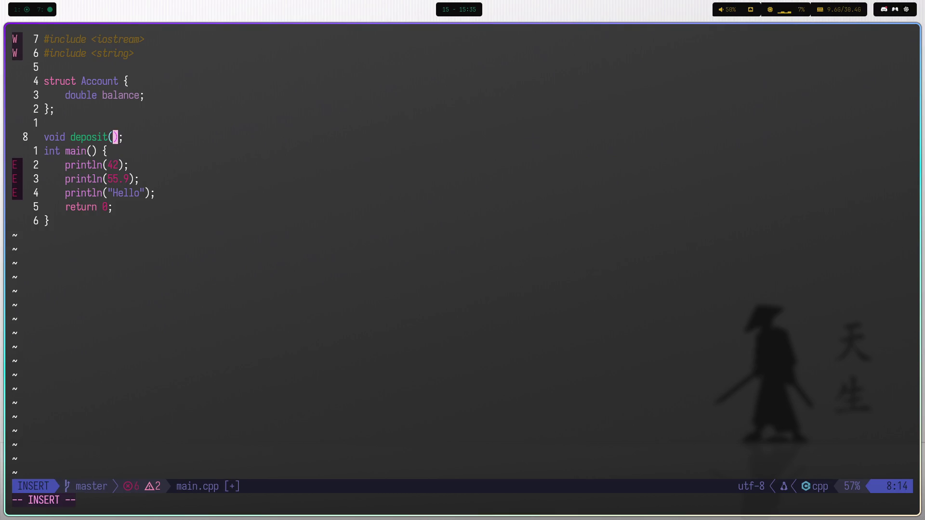
{"action": "type", "text": "imoney"}
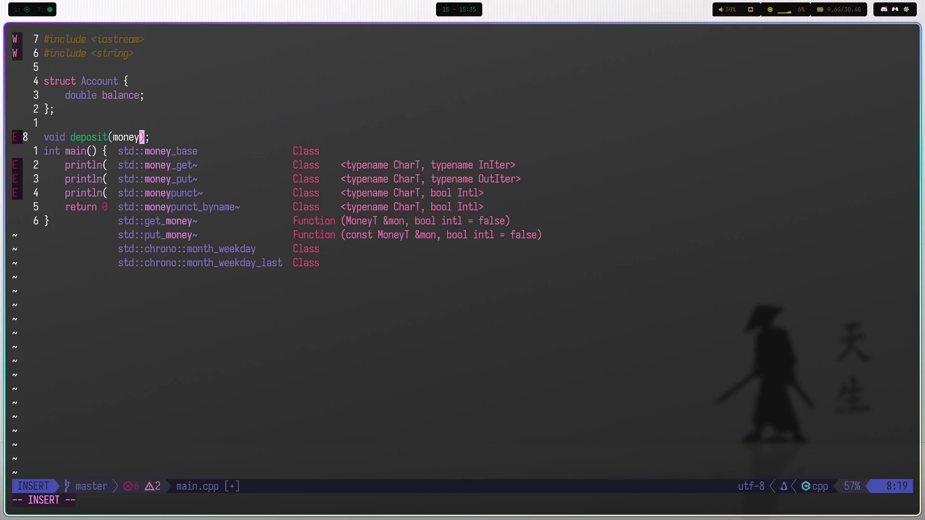
{"action": "key", "text": "BackSpace"}
{"action": "key", "text": "BackSpace"}
{"action": "key", "text": "BackSpace"}
{"action": "type", "text": "doubel"}
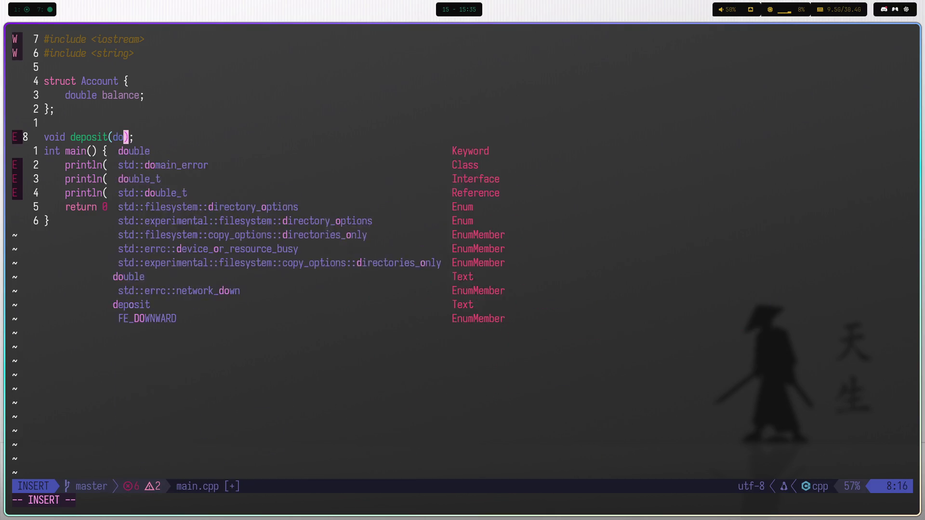
{"action": "key", "text": "BackSpace"}
{"action": "key", "text": "BackSpace"}
{"action": "key", "text": "BackSpace"}
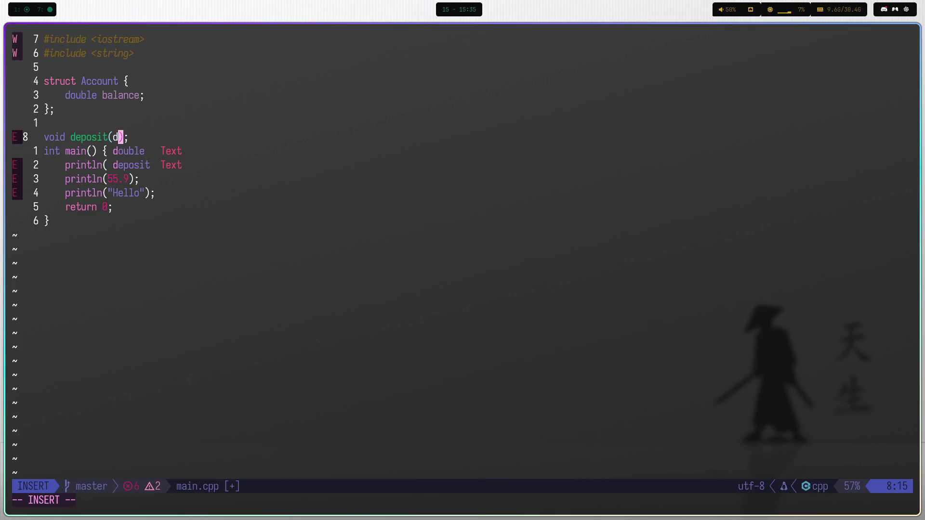
{"action": "type", "text": "acc"}
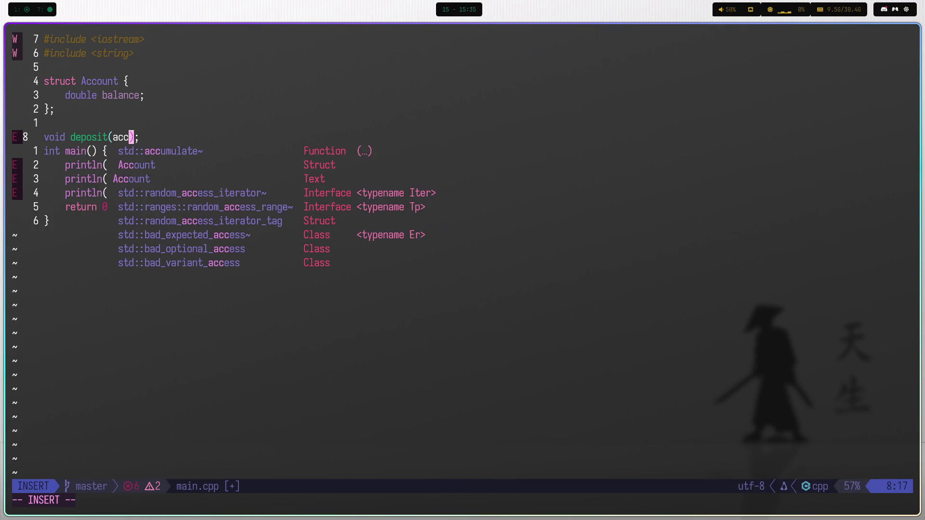
{"action": "key", "text": "BackSpace"}
{"action": "key", "text": "BackSpace"}
{"action": "key", "text": "BackSpace"}
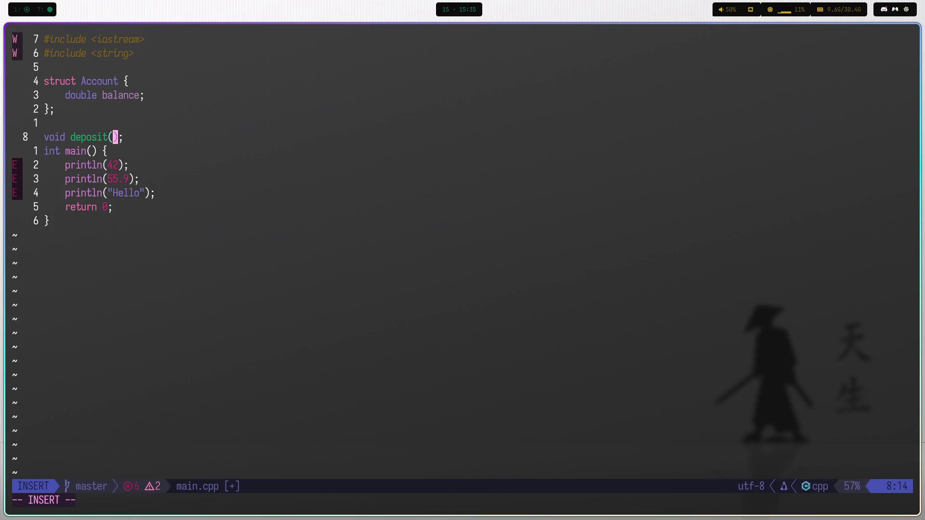
{"action": "type", "text": "&"}
{"action": "type", "text": "Account"}
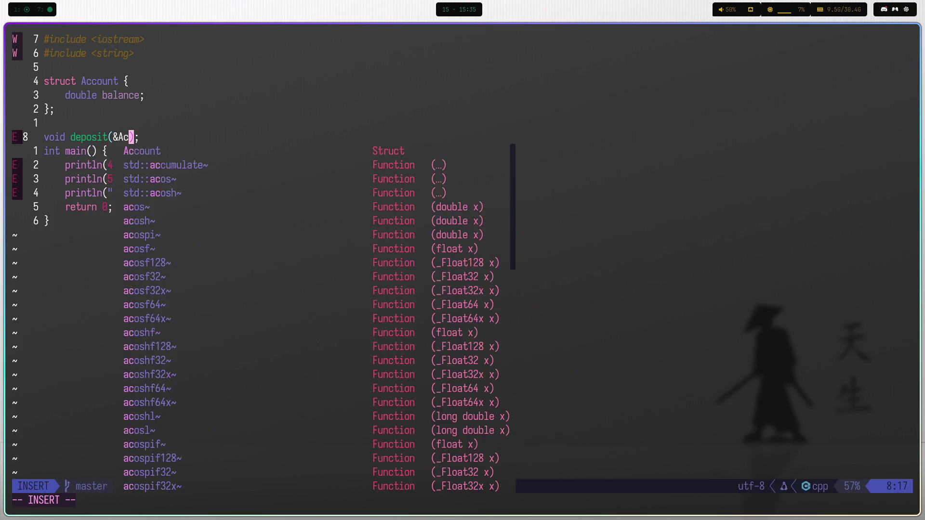
{"action": "key", "text": "Escape"}
Rework the first deposit parameter into 'const Account&'.
{"action": "key", "text": "F"}
{"action": "key", "text": "ampersand"}
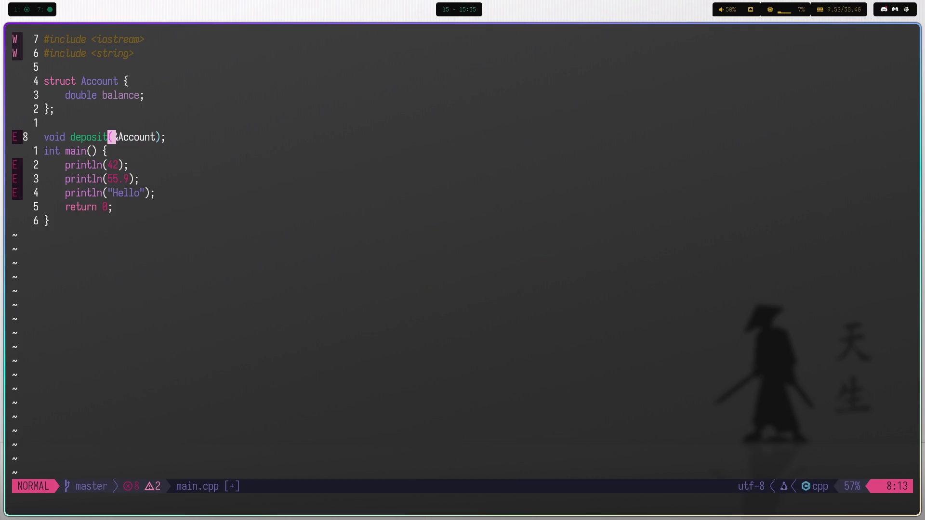
{"action": "type", "text": "it("}
{"action": "type", "text": "const"}
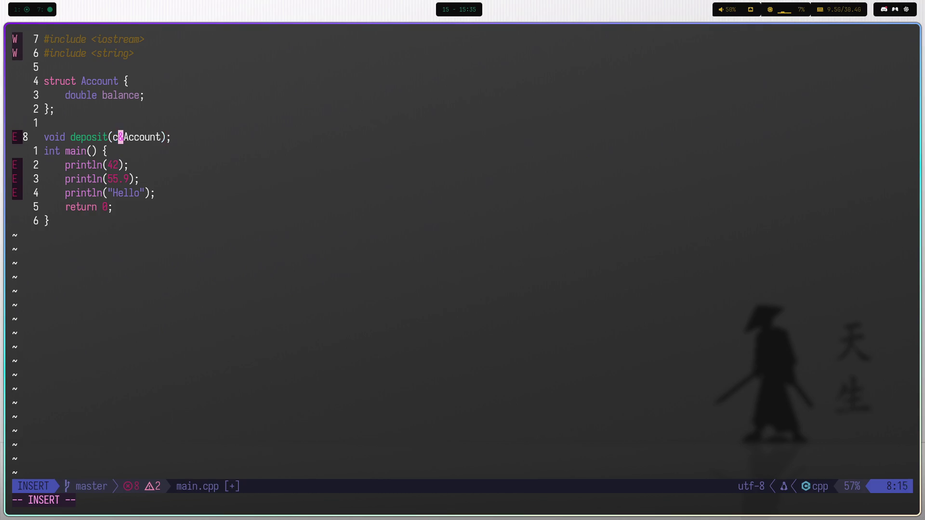
{"action": "key", "text": "Escape"}
{"action": "key", "text": "a"}
{"action": "key", "text": "BackSpace"}
{"action": "key", "text": "Escape"}
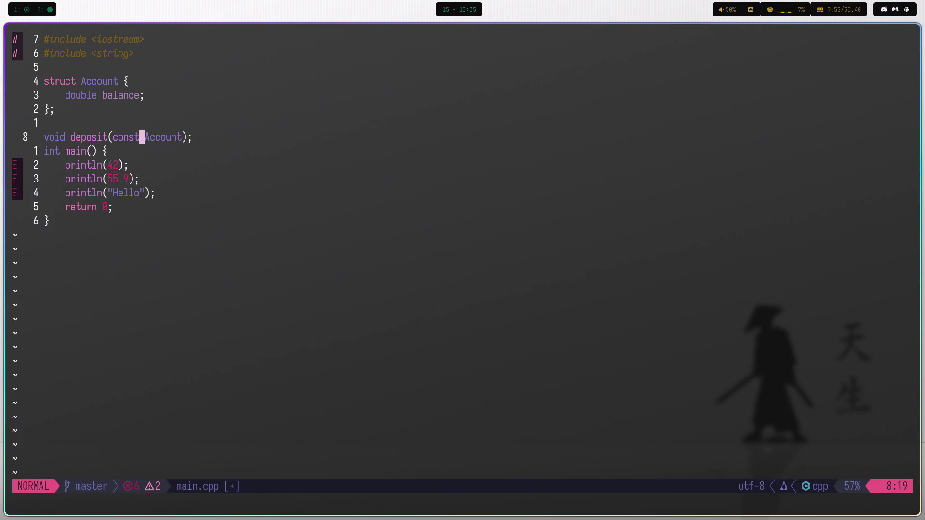
{"action": "key", "text": "e"}
{"action": "key", "text": "a"}
{"action": "type", "text": "&"}
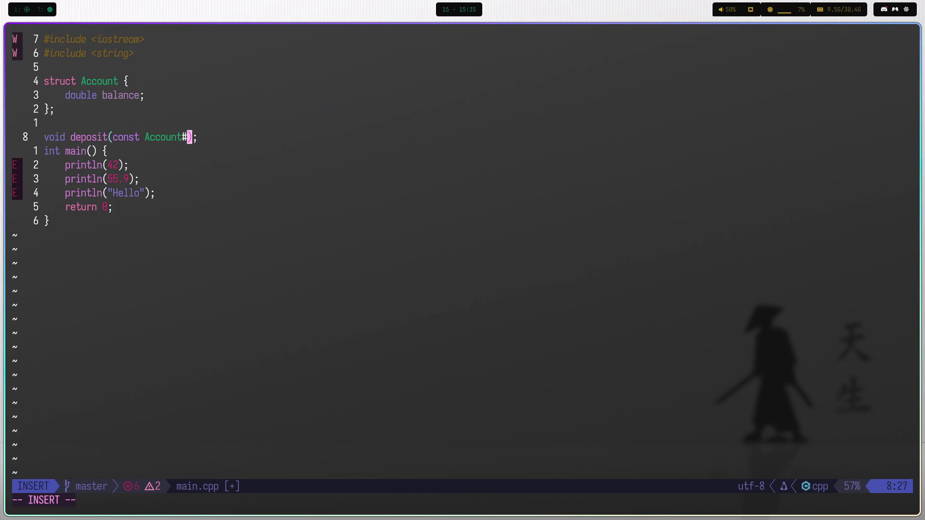
{"action": "key", "text": "ctrl+space"}
{"action": "type", "text": "&"}
{"action": "key", "text": "Escape"}
Complete the parameters as 'acc, double money' and save main.cpp.
{"action": "type", "text": "i"}
{"action": "type", "text": " acc,"}
{"action": "type", "text": " ge"}
{"action": "key", "text": "BackSpace"}
{"action": "key", "text": "BackSpace"}
{"action": "key", "text": "Escape"}
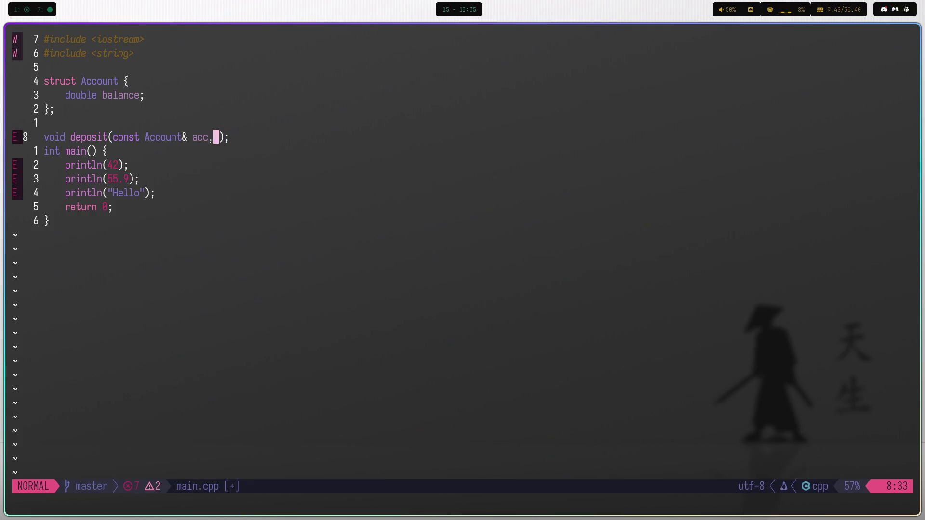
{"action": "key", "text": "s"}
{"action": "key", "text": "Escape"}
{"action": "type", "text": "i"}
{"action": "type", "text": " doub"}
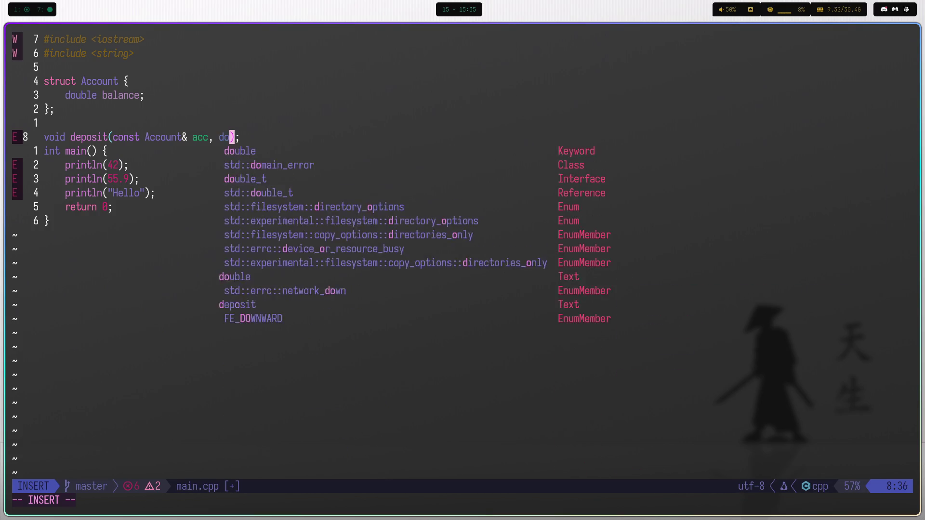
{"action": "type", "text": "le,"}
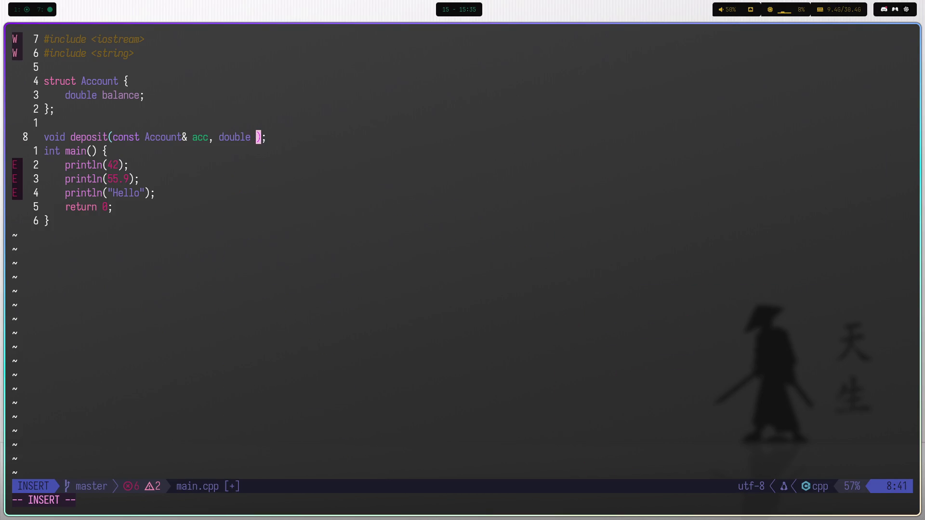
{"action": "key", "text": "BackSpace"}
{"action": "type", "text": "money"}
{"action": "key", "text": "Escape"}
{"action": "type", "text": ":w"}
{"action": "key", "text": "Return"}
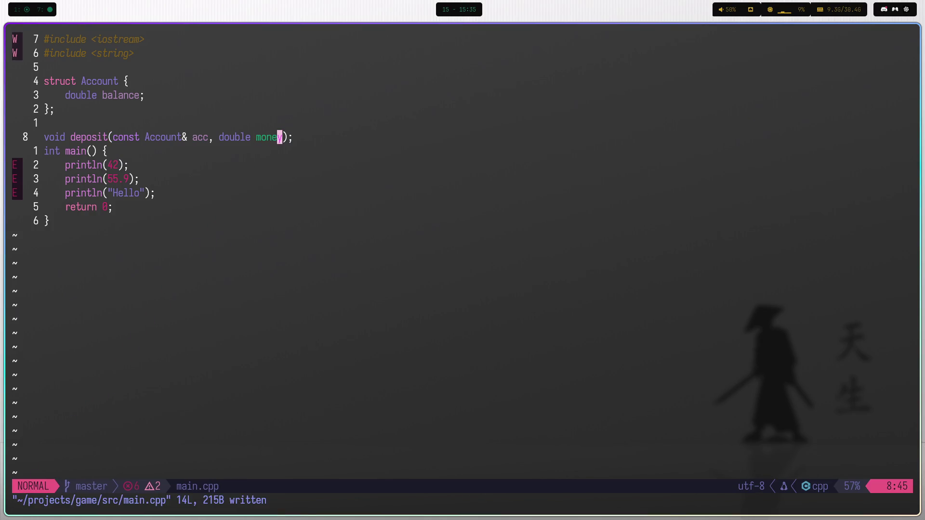
{"action": "key", "text": "l"}
{"action": "key", "text": "l"}
Empty main's body and add a blank line above main.
{"action": "key", "text": "j"}
{"action": "key", "text": "j"}
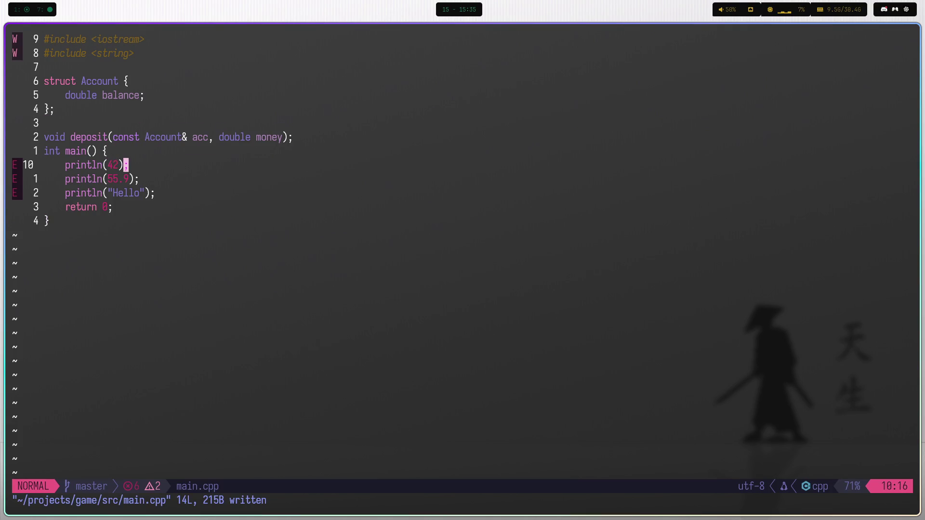
{"action": "key", "text": "V"}
{"action": "key", "text": "j"}
{"action": "key", "text": "j"}
{"action": "key", "text": "j"}
{"action": "key", "text": "c"}
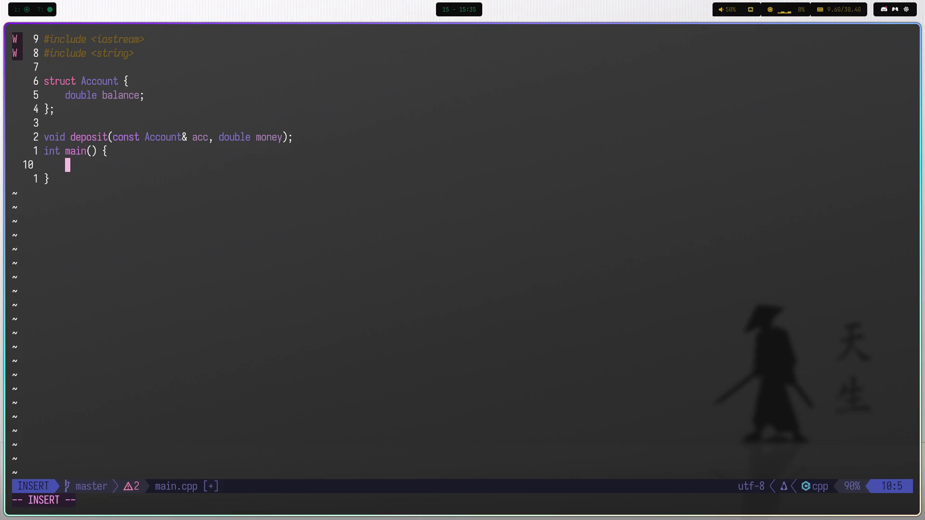
{"action": "key", "text": "Escape"}
{"action": "key", "text": "k"}
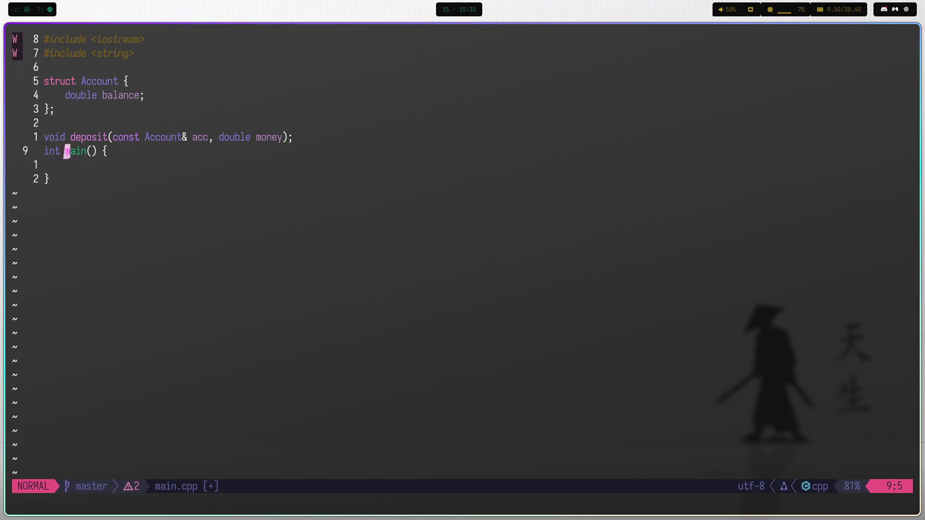
{"action": "key", "text": "O"}
{"action": "key", "text": "Escape"}
{"action": "key", "text": "k"}
Declare 'void startBankingSession();' above main, followed by a blank line.
{"action": "type", "text": "j"}
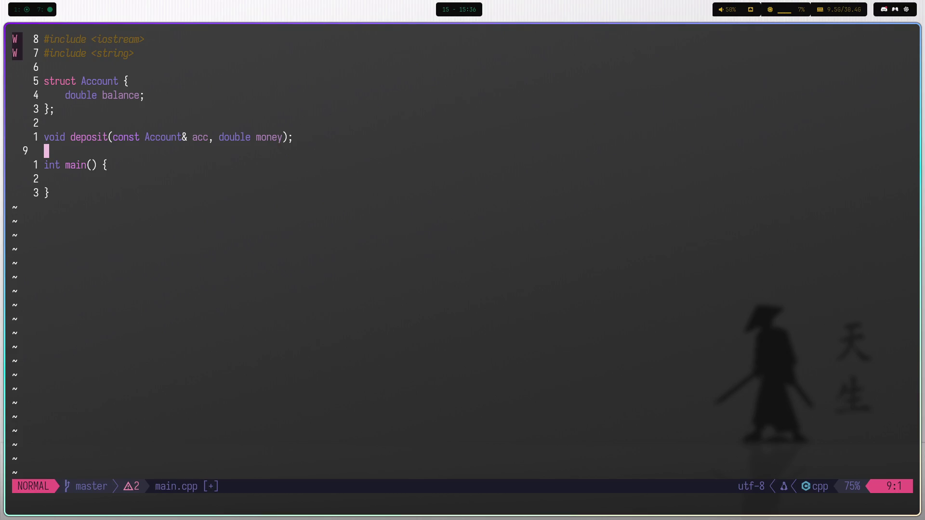
{"action": "type", "text": "ovoi"}
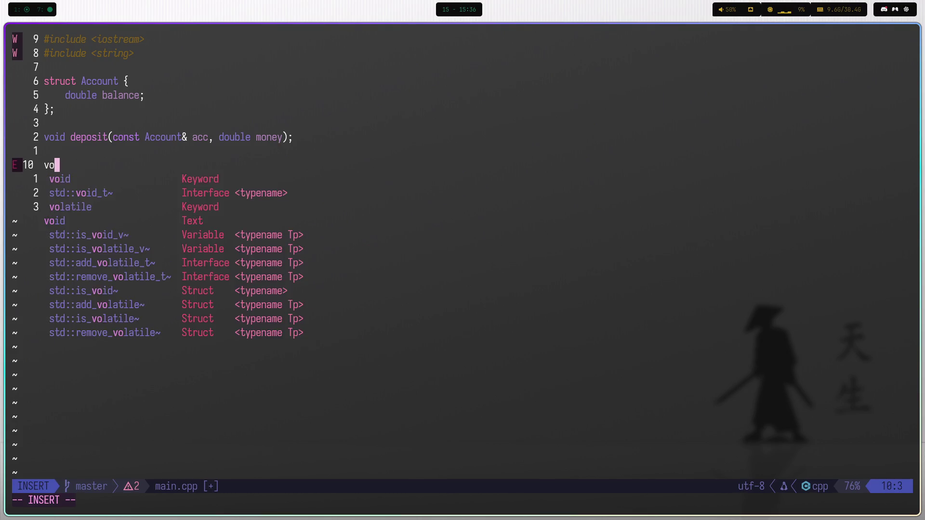
{"action": "type", "text": "d start"}
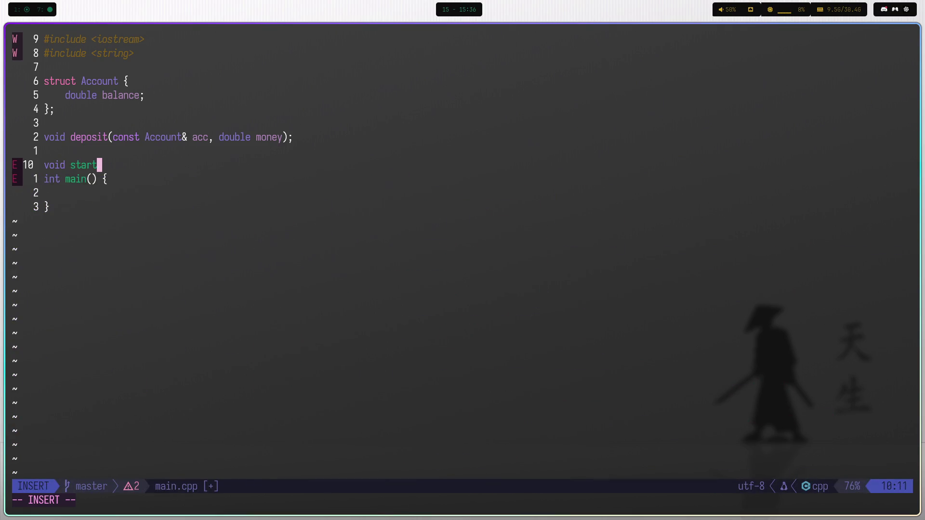
{"action": "type", "text": "Bala"}
{"action": "key", "text": "BackSpace"}
{"action": "key", "text": "BackSpace"}
{"action": "type", "text": "nkingSe"}
{"action": "type", "text": "ssion"}
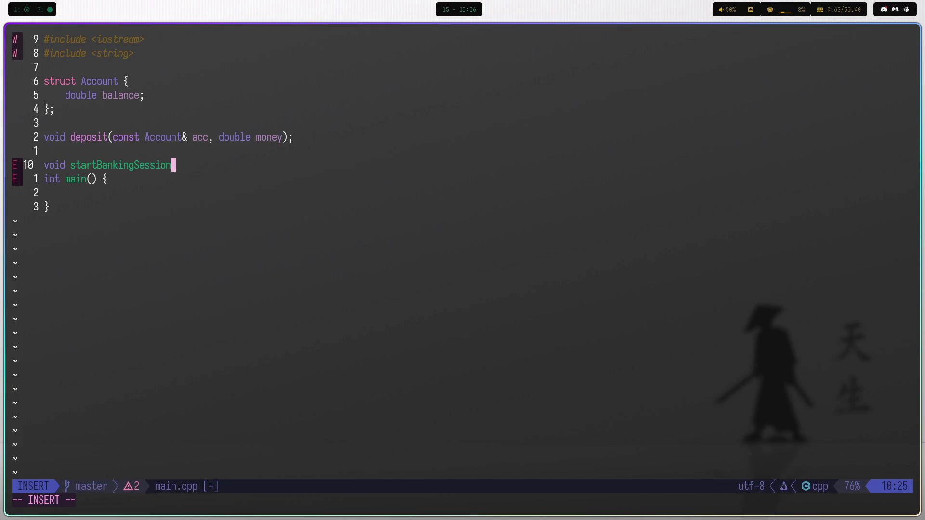
{"action": "type", "text": "()"}
{"action": "type", "text": " {}"}
{"action": "key", "text": "Escape"}
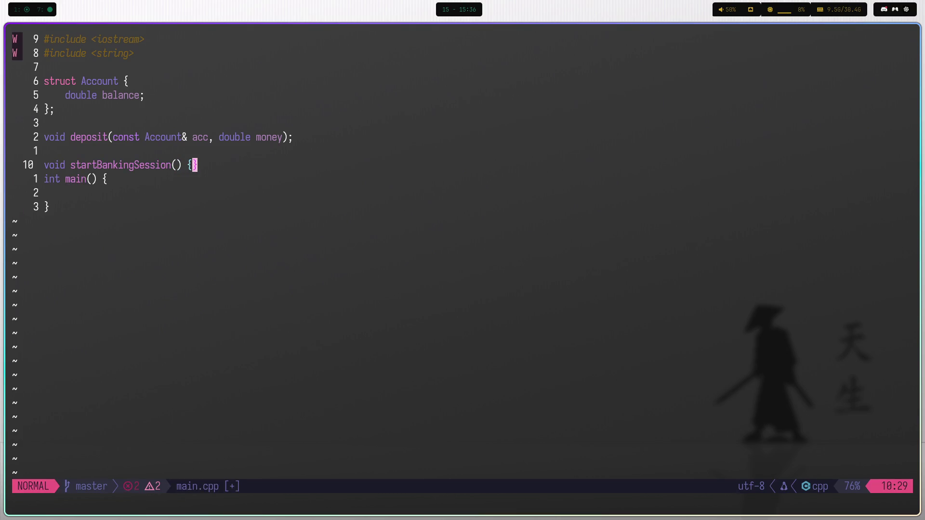
{"action": "key", "text": "i"}
{"action": "key", "text": "BackSpace"}
{"action": "key", "text": "BackSpace"}
{"action": "type", "text": ";"}
{"action": "key", "text": "Escape"}
{"action": "key", "text": "k"}
{"action": "key", "text": "k"}
{"action": "key", "text": "k"}
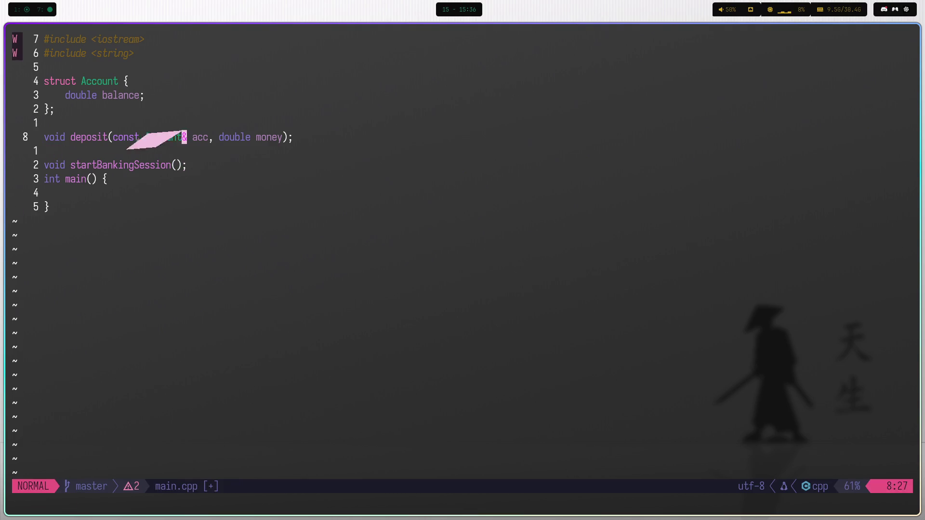
{"action": "key", "text": "j"}
{"action": "key", "text": "j"}
{"action": "key", "text": "j"}
{"action": "key", "text": "o"}
{"action": "key", "text": "Escape"}
Add an 'int pin;' member below double balance in the Account struct.
{"action": "key", "text": "k"}
{"action": "key", "text": "k"}
{"action": "key", "text": "k"}
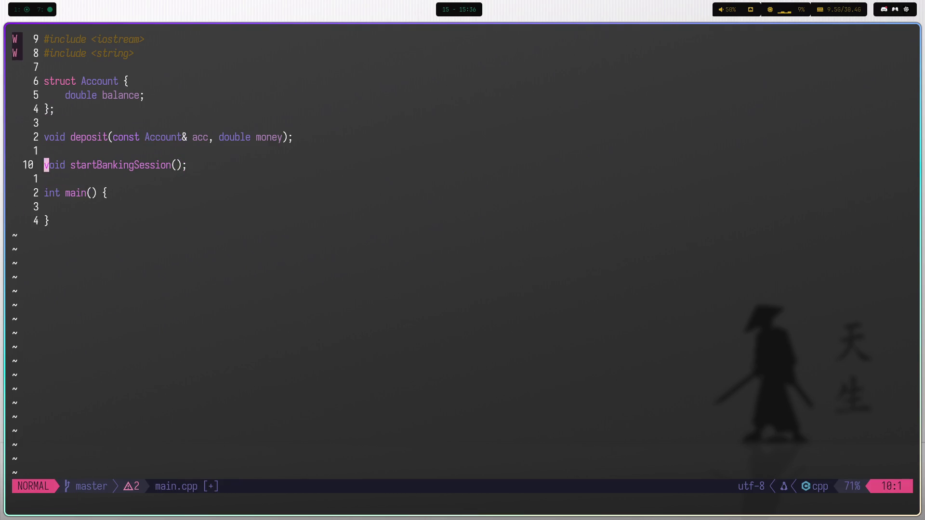
{"action": "key", "text": "k"}
{"action": "key", "text": "k"}
{"action": "type", "text": "opin "}
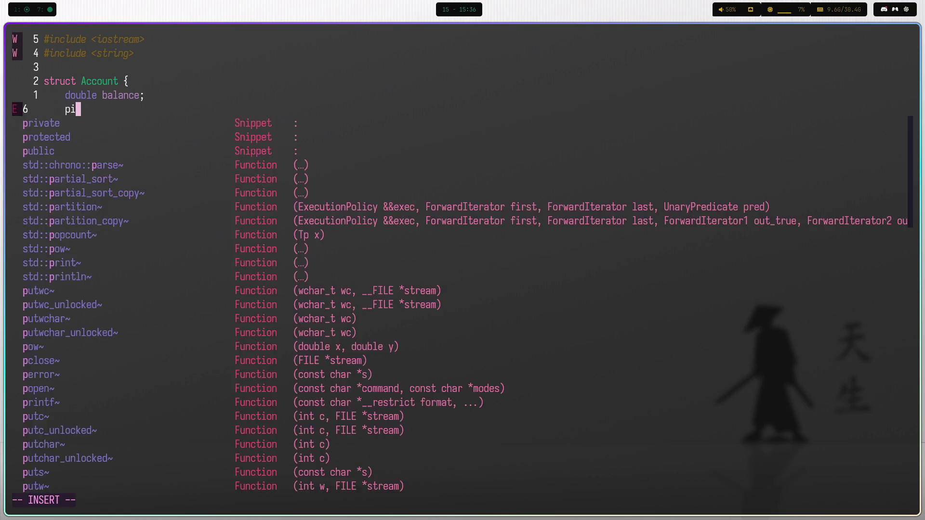
{"action": "type", "text": "in"}
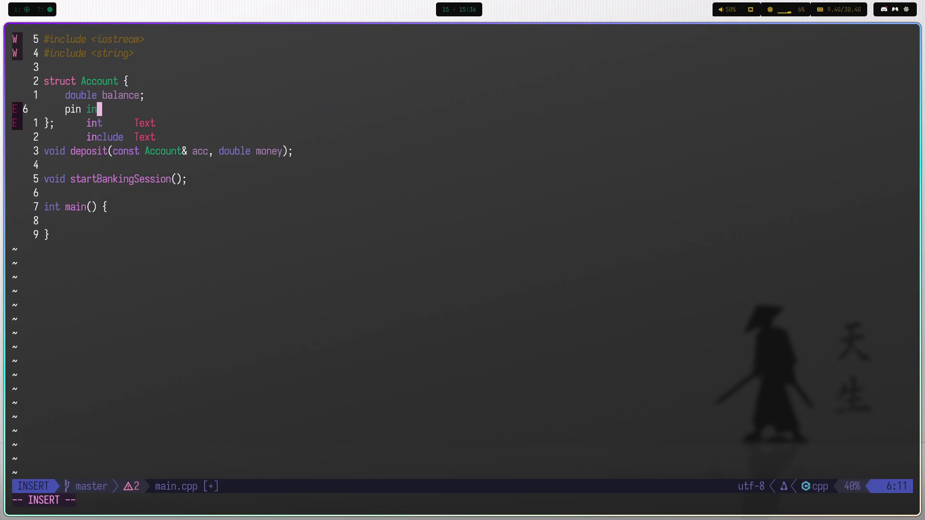
{"action": "key", "text": "BackSpace"}
{"action": "key", "text": "BackSpace"}
{"action": "key", "text": "BackSpace"}
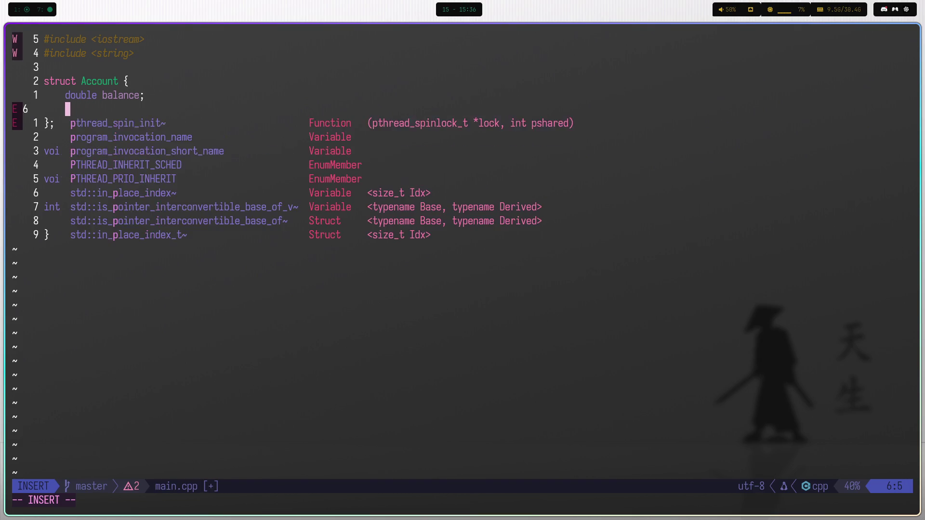
{"action": "type", "text": "int pim"}
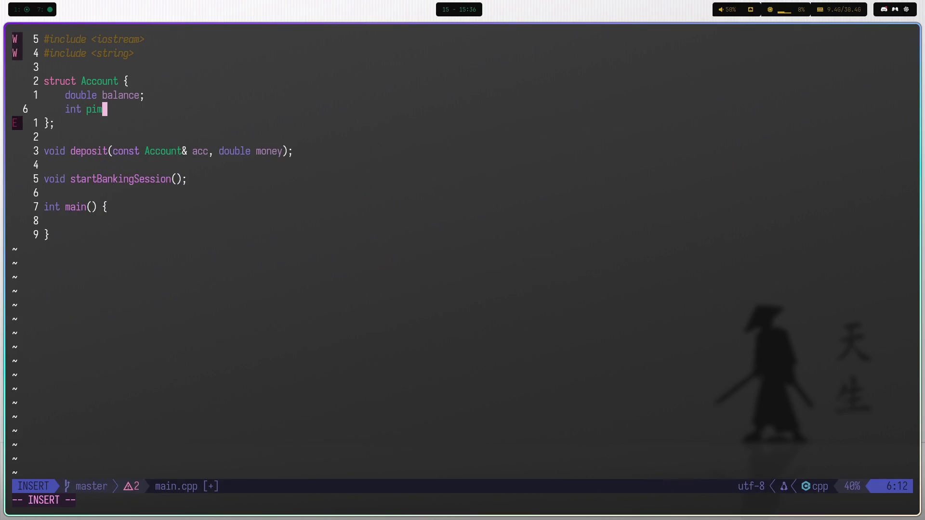
{"action": "key", "text": "BackSpace"}
{"action": "type", "text": "n;"}
{"action": "key", "text": "Escape"}
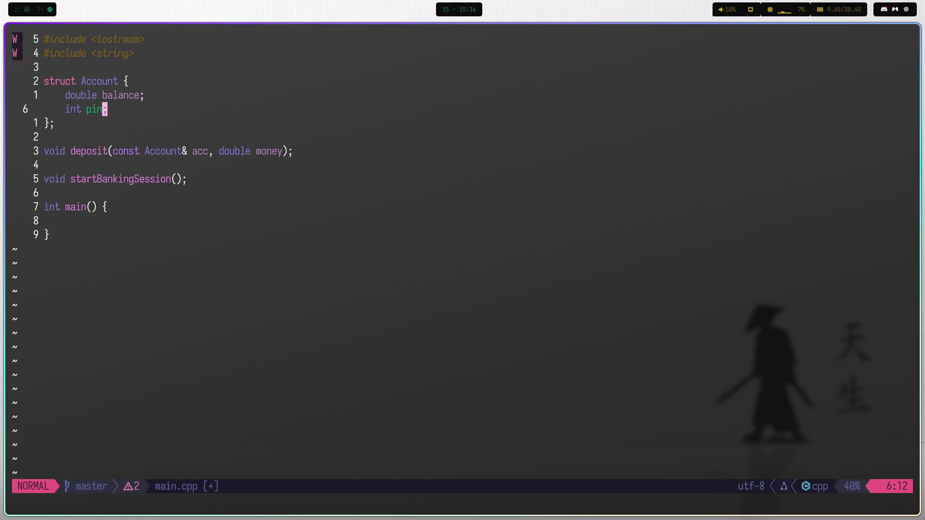
Add a 'std::string name;' member to the Account struct.
{"action": "key", "text": "o"}
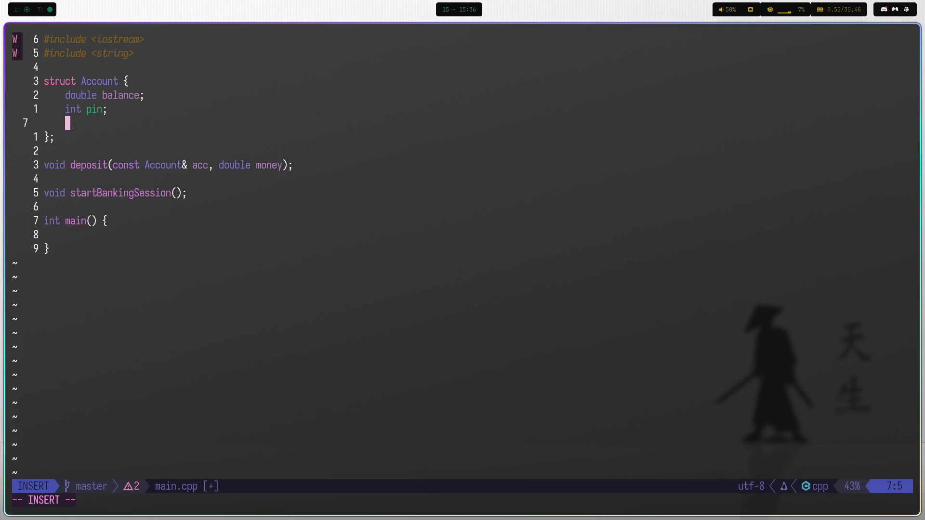
{"action": "type", "text": "stri"}
{"action": "key", "text": "BackSpace"}
{"action": "key", "text": "BackSpace"}
{"action": "key", "text": "BackSpace"}
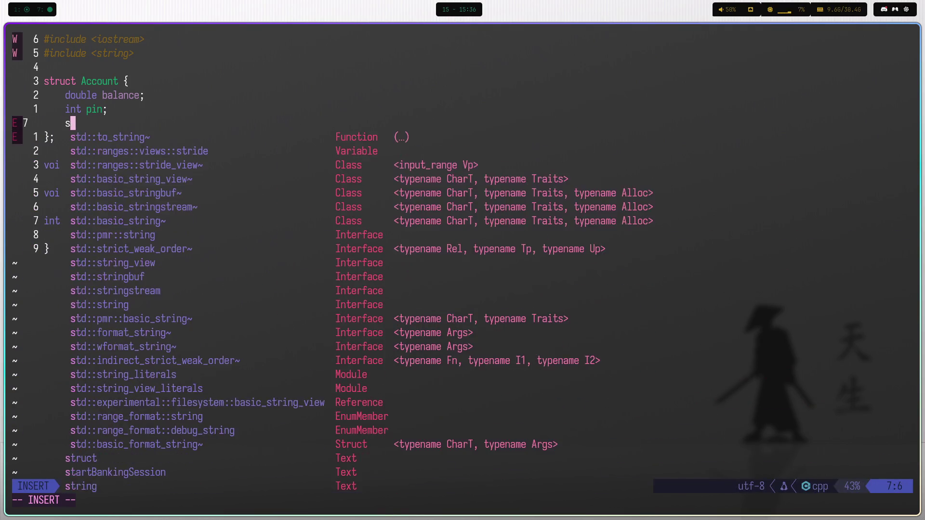
{"action": "type", "text": "td::strin"}
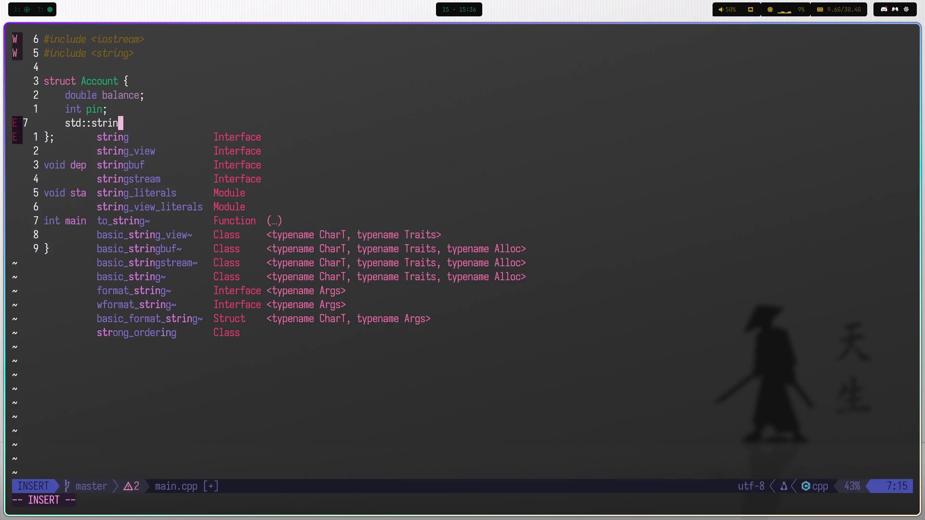
{"action": "type", "text": "g name"}
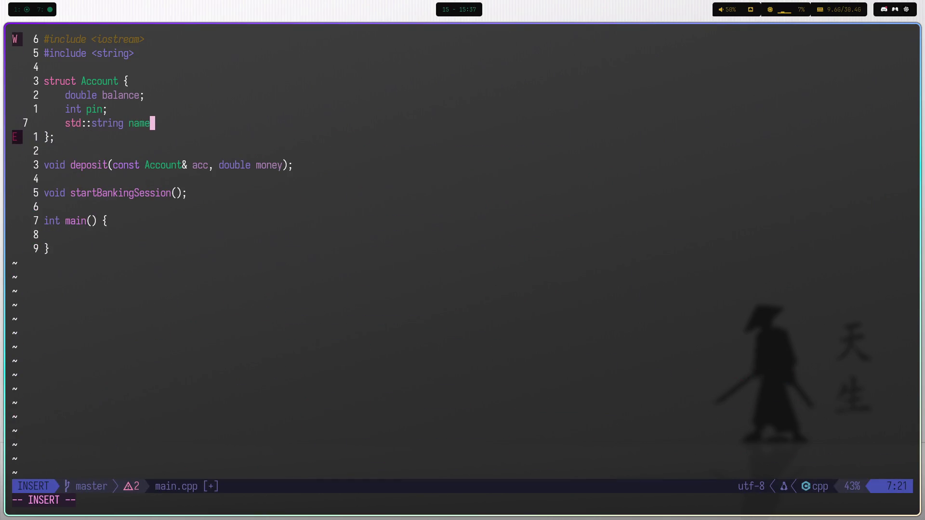
{"action": "key", "text": "Escape"}
{"action": "type", "text": "A;"}
{"action": "key", "text": "Escape"}
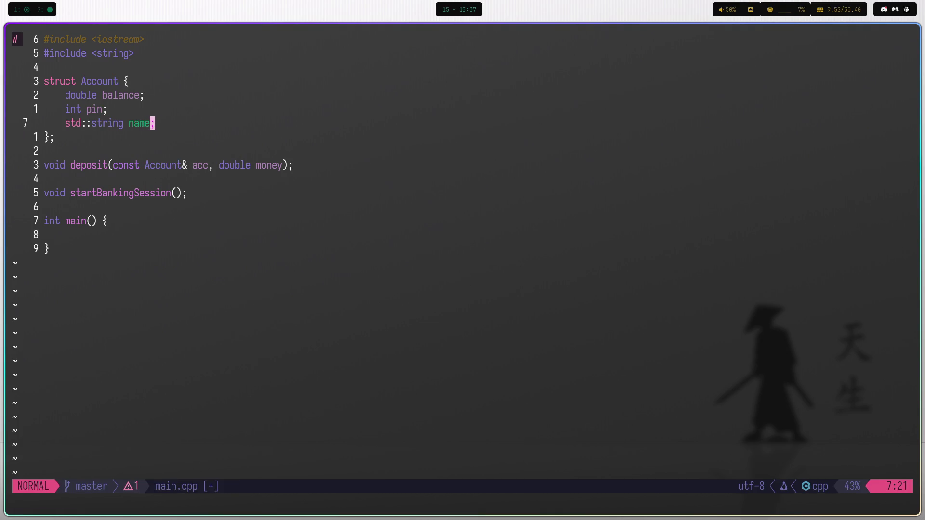
Move the name member line above double balance in the Account struct and save.
{"action": "key", "text": "V"}
{"action": "key", "text": "K"}
{"action": "key", "text": "K"}
{"action": "key", "text": "Escape"}
{"action": "type", "text": ":w"}
{"action": "key", "text": "Return"}
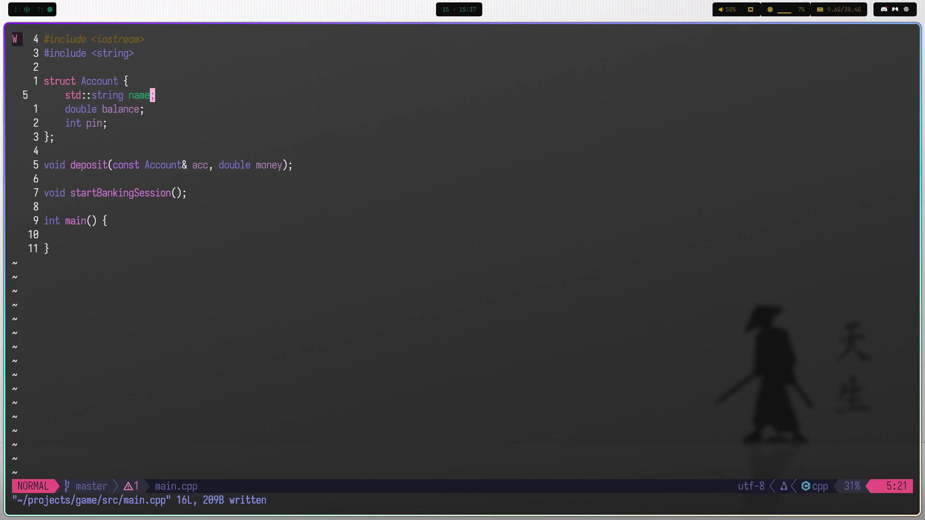
Add an int age; member below name and save main.cpp.
{"action": "type", "text": "o"}
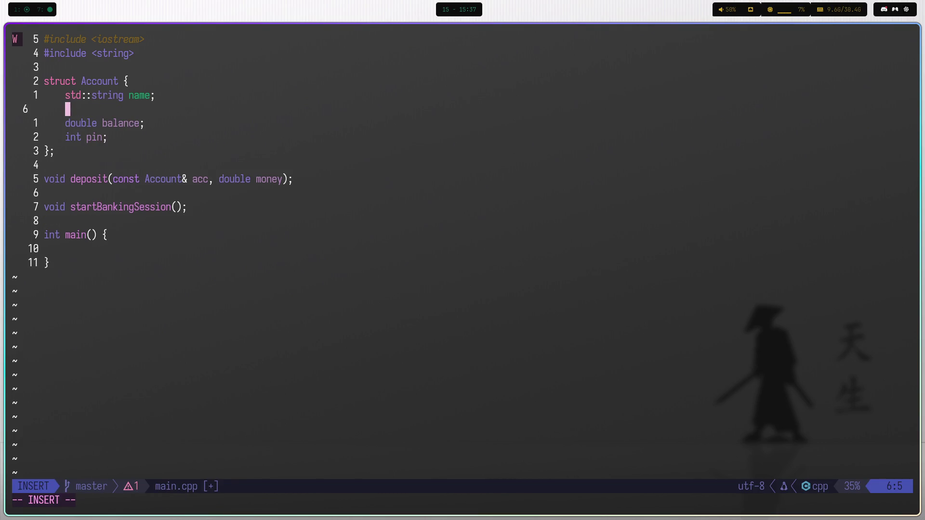
{"action": "type", "text": "a"}
{"action": "key", "text": "BackSpace"}
{"action": "type", "text": "int age"}
{"action": "type", "text": ";"}
{"action": "key", "text": "Escape"}
{"action": "type", "text": ":w"}
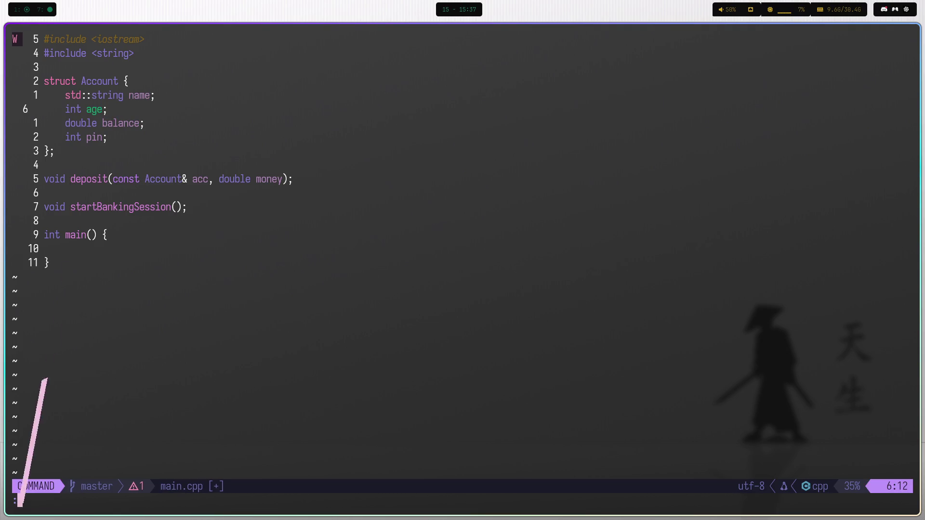
{"action": "key", "text": "Return"}
Replace #include <iostream> with #include <print> at the top and save.
{"action": "key", "text": "k"}
{"action": "key", "text": "k"}
{"action": "key", "text": "k"}
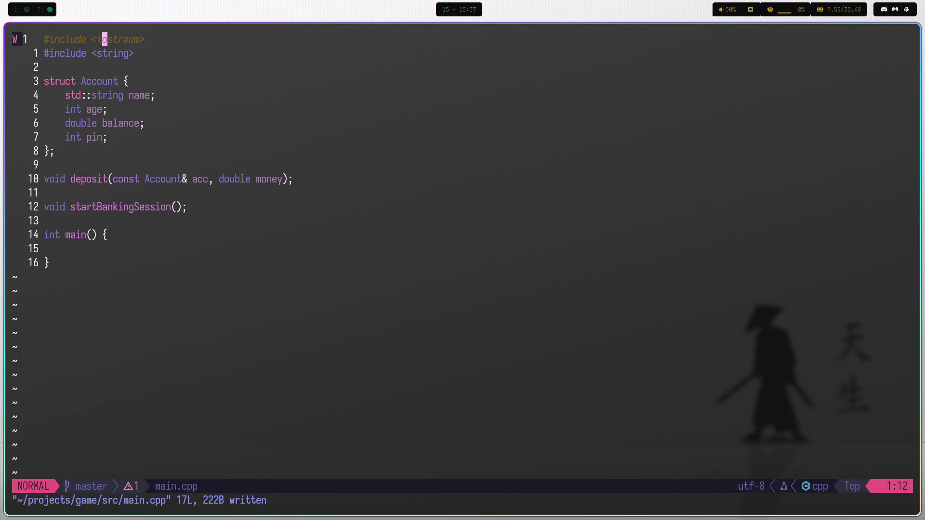
{"action": "key", "text": "d"}
{"action": "key", "text": "d"}
{"action": "key", "text": "shift+o"}
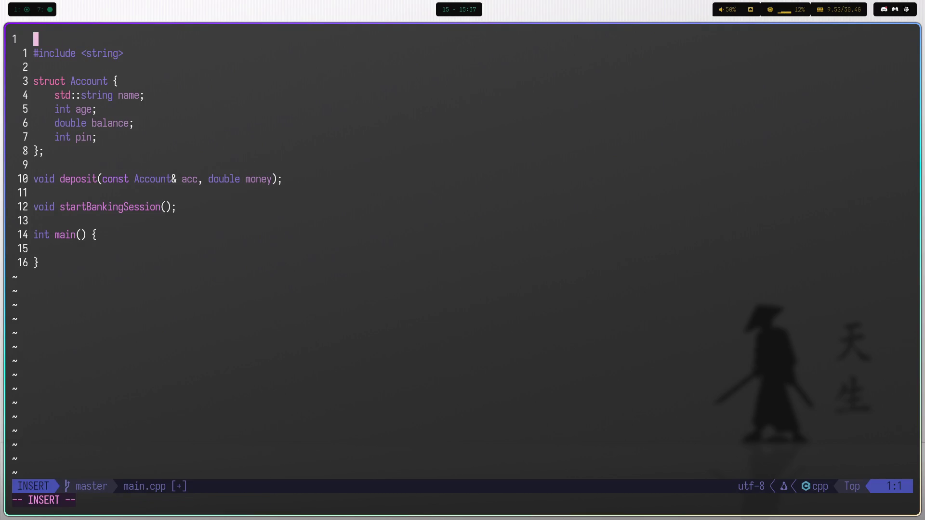
{"action": "type", "text": "#include <>"}
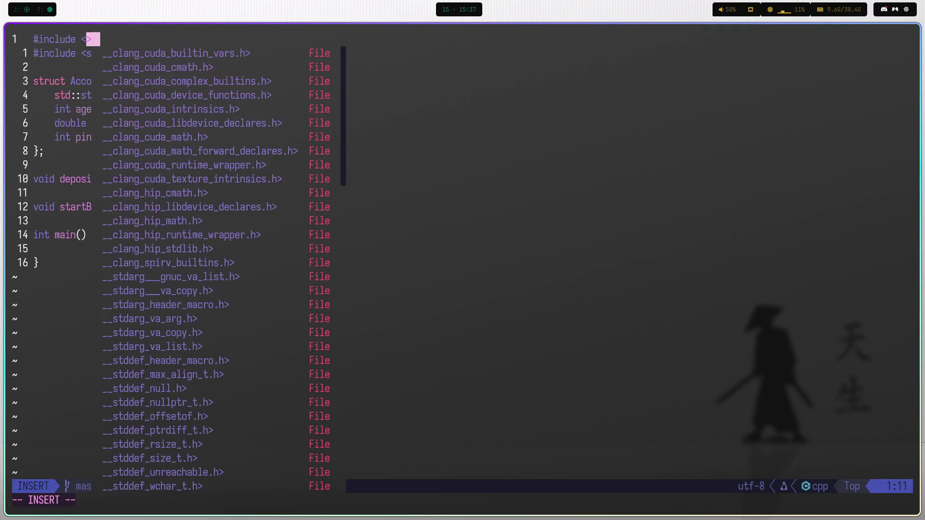
{"action": "type", "text": "print"}
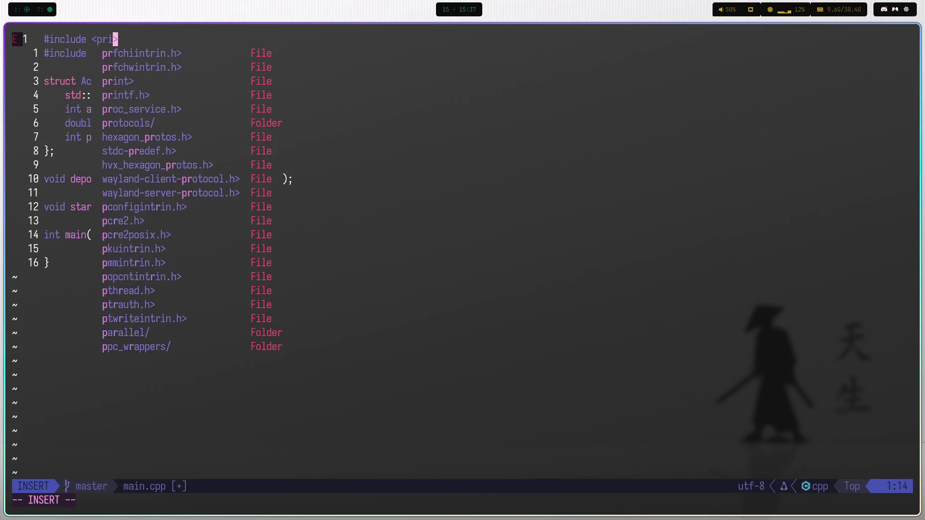
{"action": "key", "text": "Escape"}
{"action": "type", "text": ":w"}
{"action": "key", "text": "Return"}
Add a std::string address; member below int age in Account and save main.cpp.
{"action": "key", "text": "j"}
{"action": "key", "text": "j"}
{"action": "key", "text": "j"}
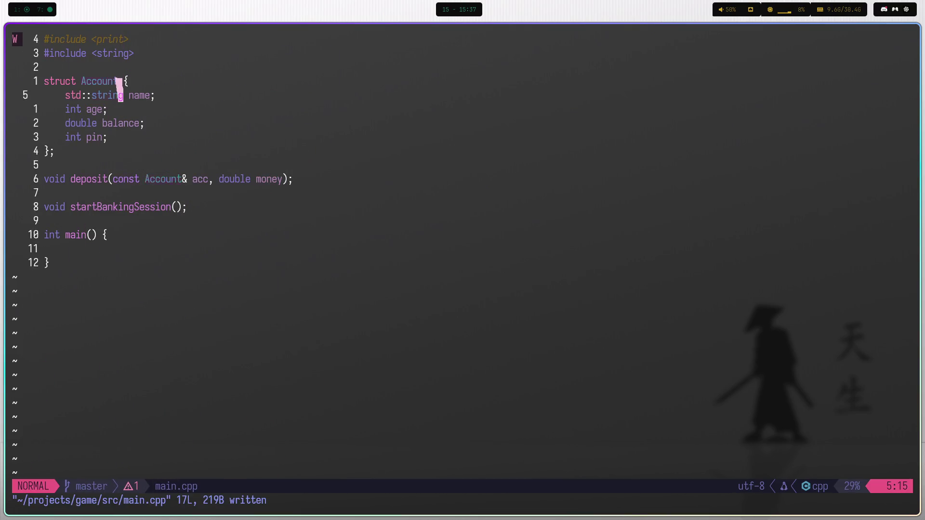
{"action": "key", "text": "j"}
{"action": "key", "text": "j"}
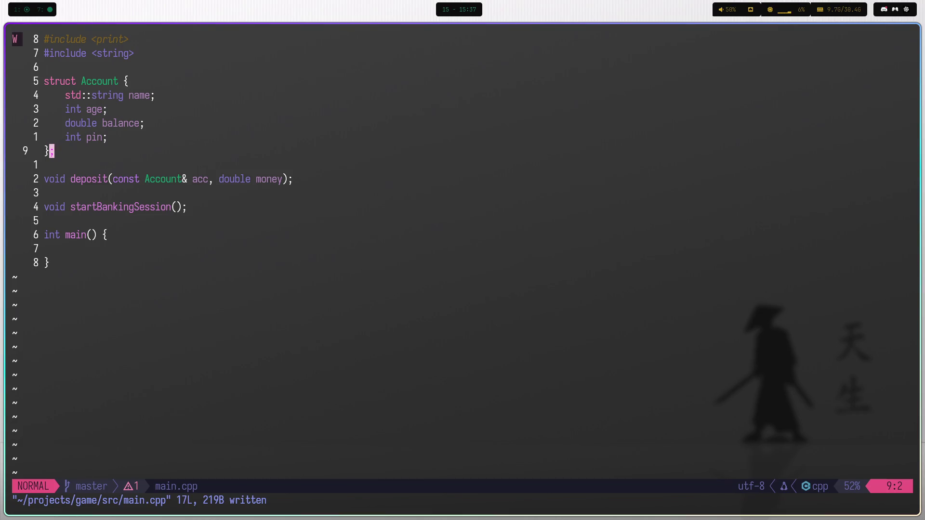
{"action": "key", "text": "k"}
{"action": "key", "text": "j"}
{"action": "key", "text": "k"}
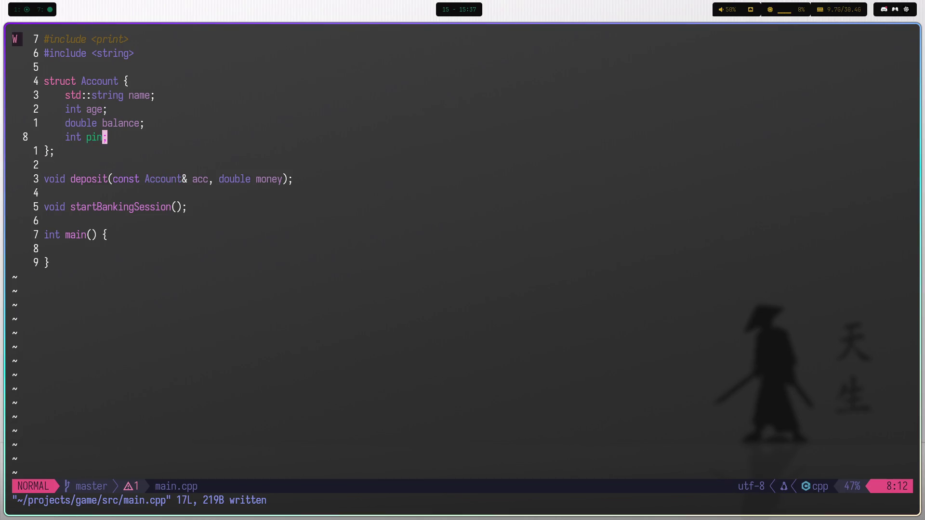
{"action": "key", "text": "k"}
{"action": "key", "text": "k"}
{"action": "key", "text": "k"}
{"action": "type", "text": "jo"}
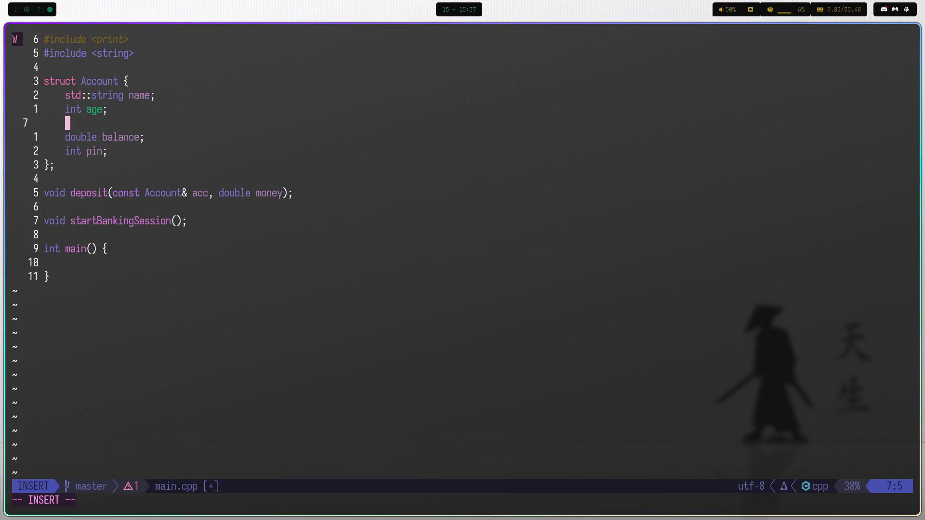
{"action": "type", "text": "std::st"}
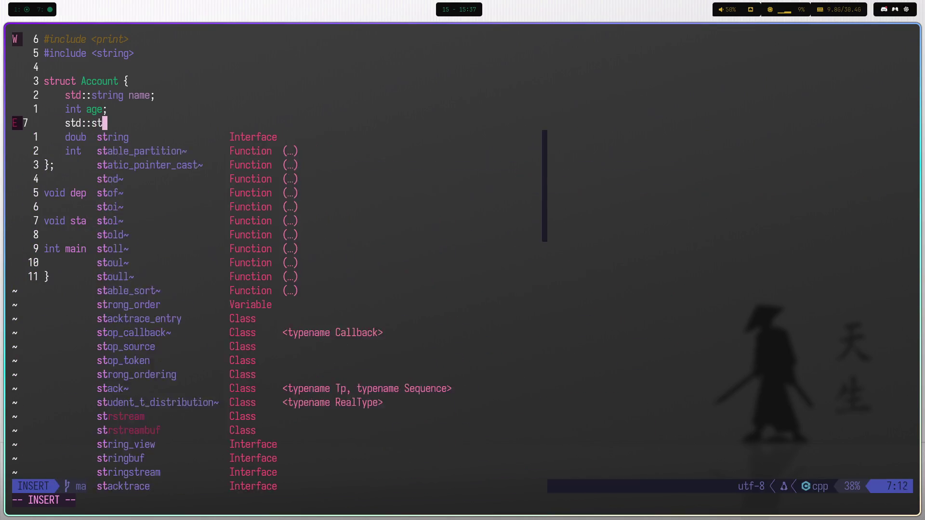
{"action": "type", "text": "ring add"}
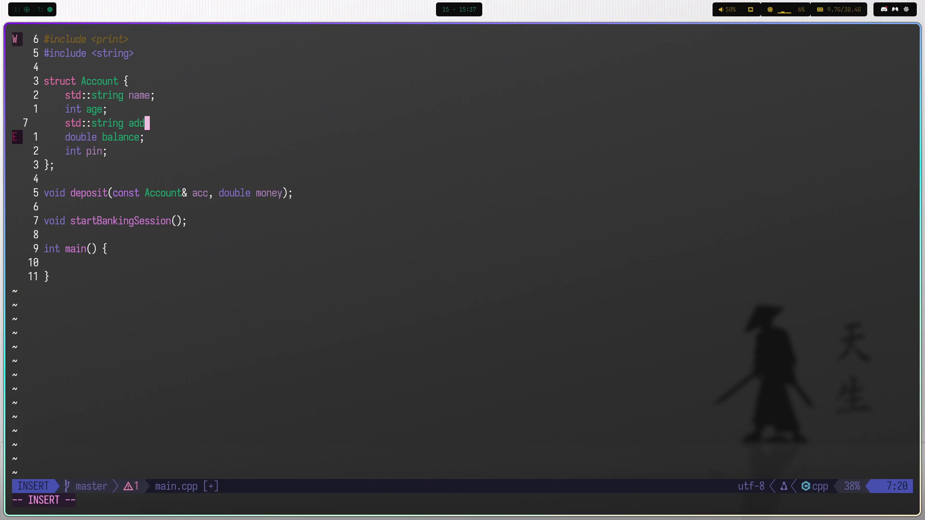
{"action": "type", "text": "eress;"}
{"action": "key", "text": "Escape"}
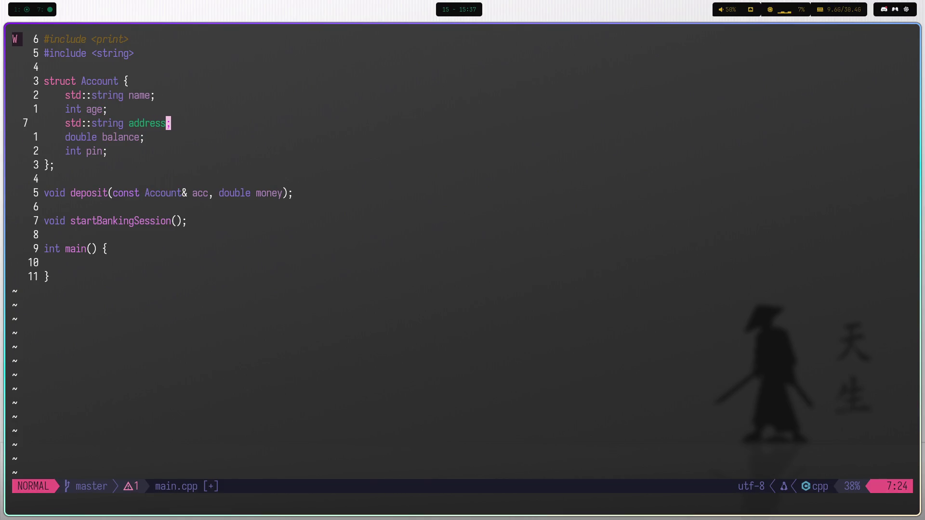
{"action": "type", "text": ":w"}
{"action": "key", "text": "Return"}
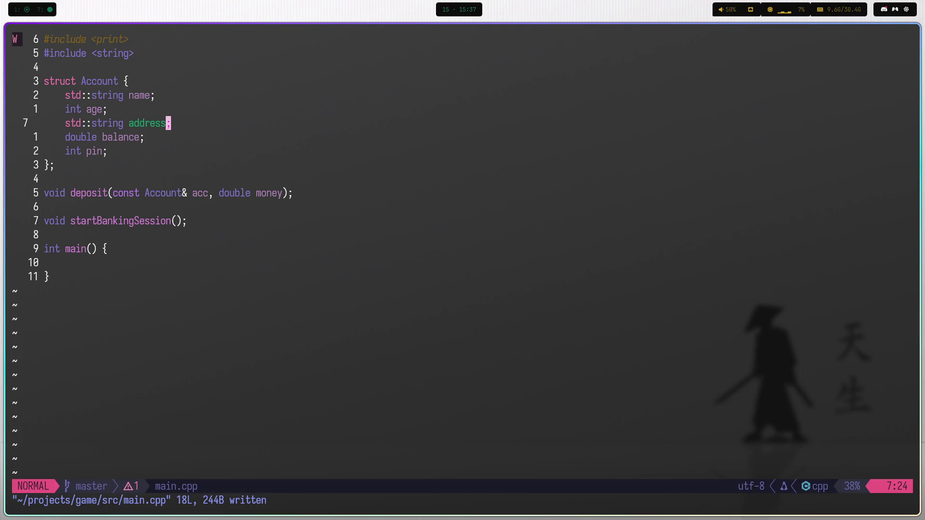
{"action": "key", "text": "j"}
{"action": "key", "text": "j"}
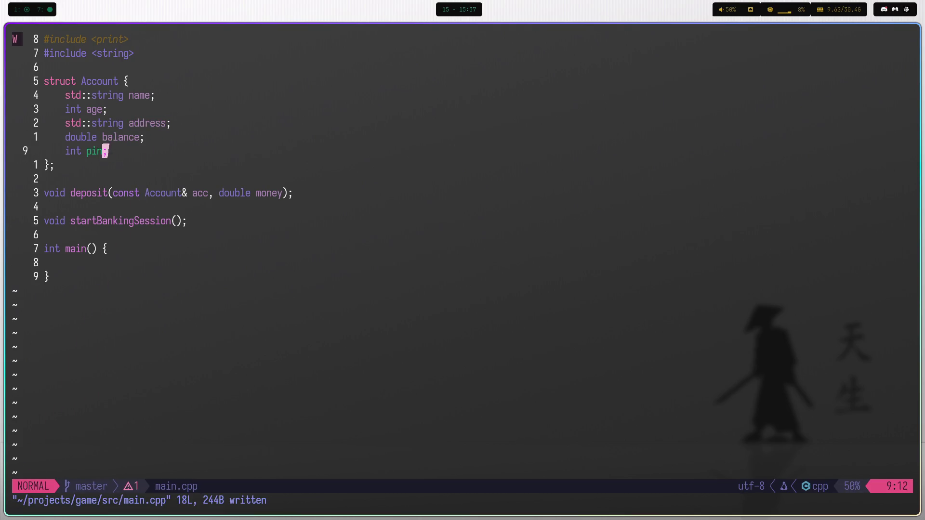
{"action": "key", "text": "k"}
{"action": "key", "text": "k"}
{"action": "key", "text": "j"}
{"action": "key", "text": "j"}
{"action": "key", "text": "j"}
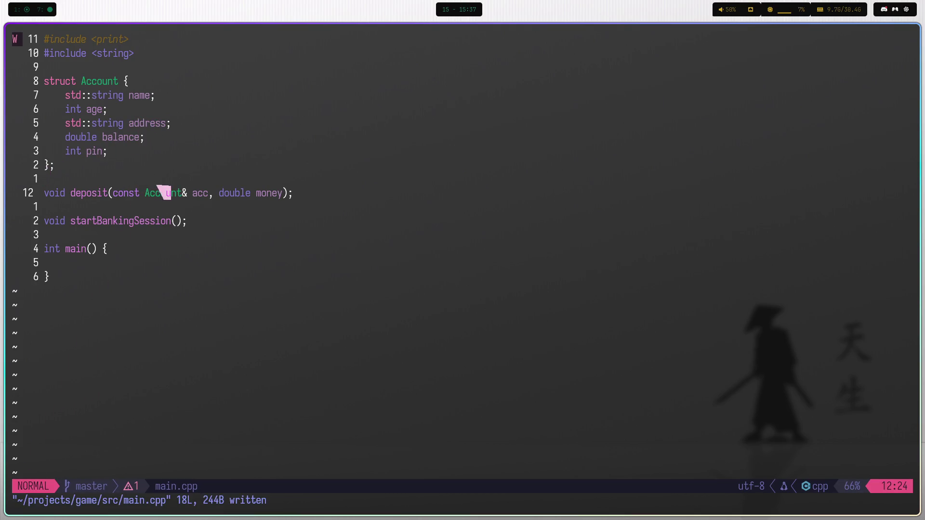
Turn the deposit declaration into a braced body and begin if (money <= 0) { inside it.
{"action": "key", "text": "e"}
{"action": "key", "text": "e"}
{"action": "key", "text": "e"}
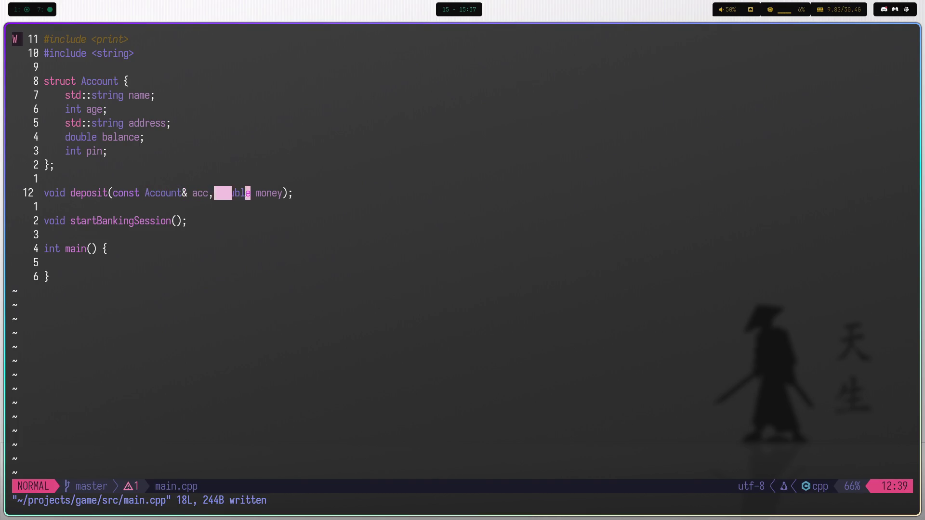
{"action": "type", "text": "i"}
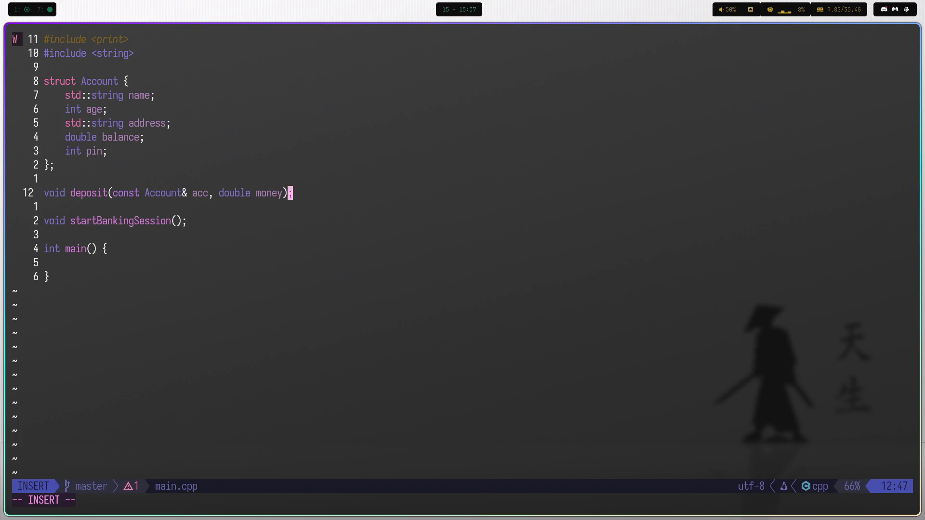
{"action": "type", "text": " {}"}
{"action": "key", "text": "Escape"}
{"action": "key", "text": "i"}
{"action": "key", "text": "Return"}
{"action": "key", "text": "Escape"}
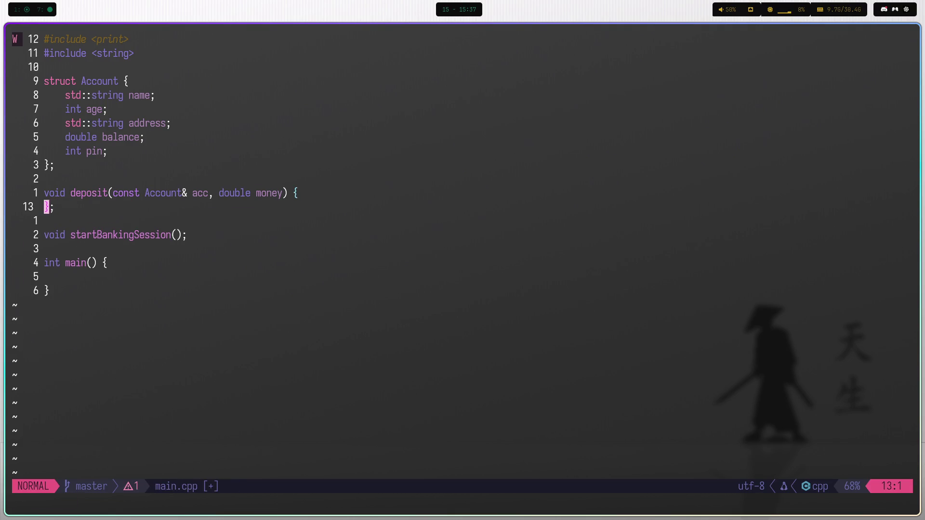
{"action": "key", "text": "P"}
{"action": "key", "text": "u"}
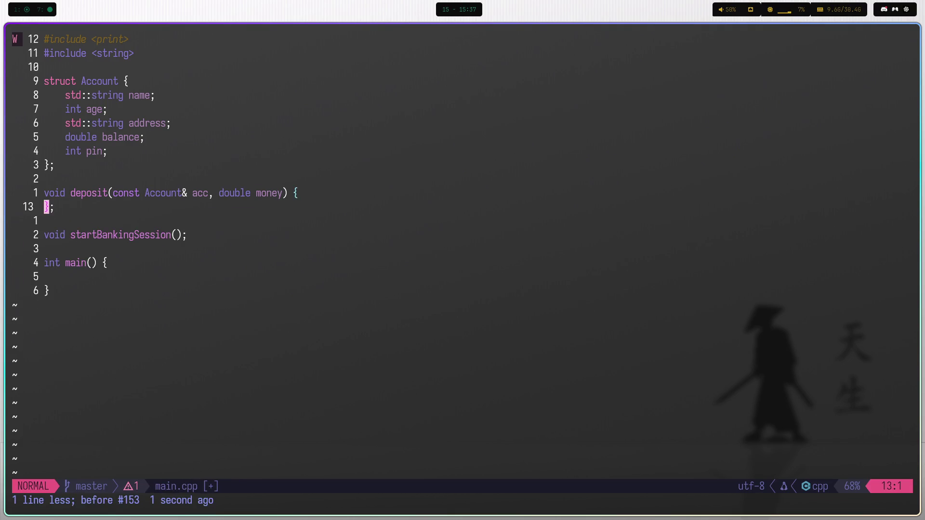
{"action": "key", "text": "O"}
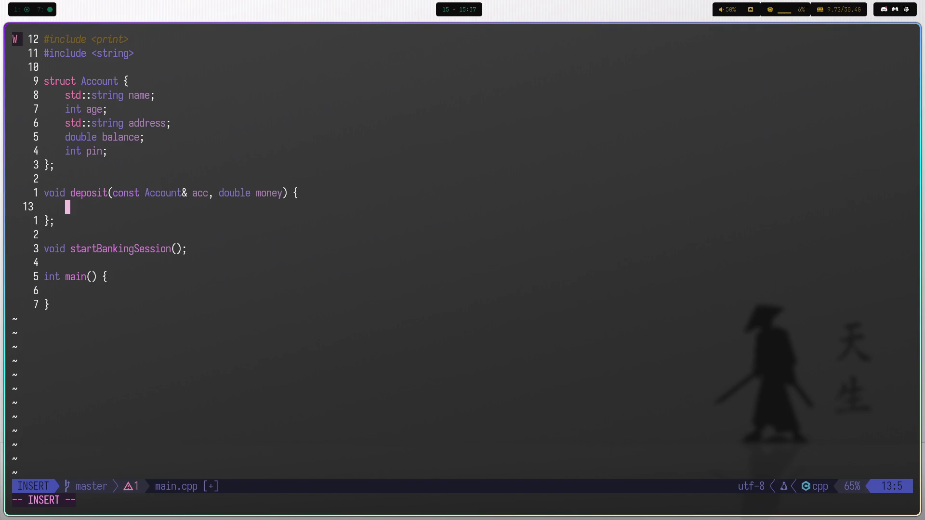
{"action": "type", "text": "if "}
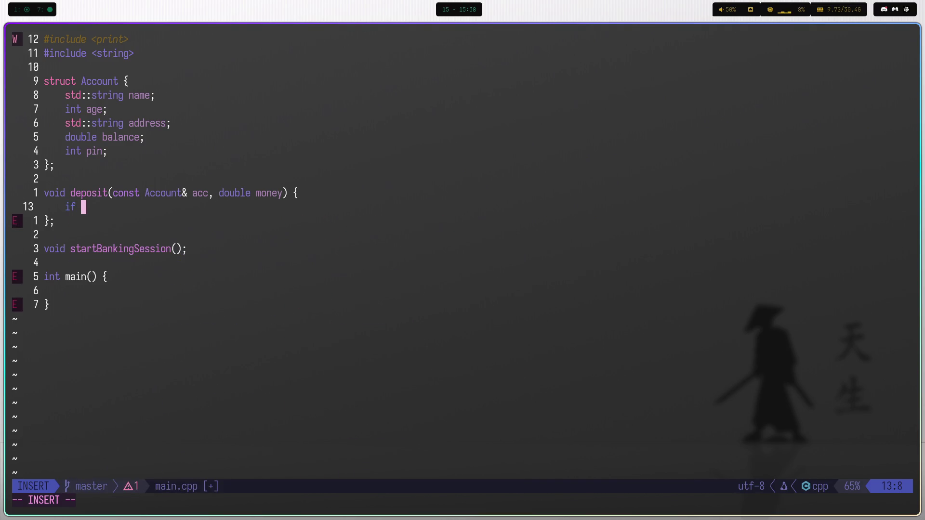
{"action": "type", "text": "("}
{"action": "type", "text": "mone"}
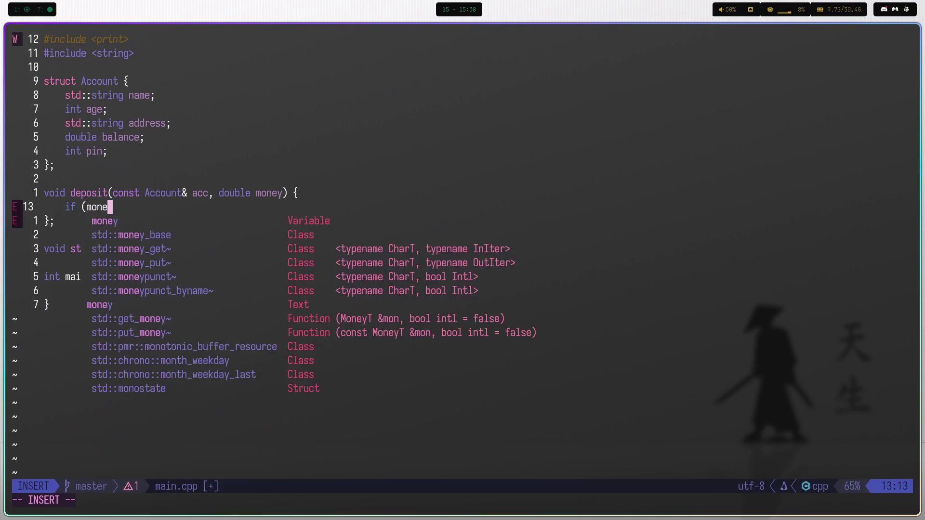
{"action": "type", "text": "y <"}
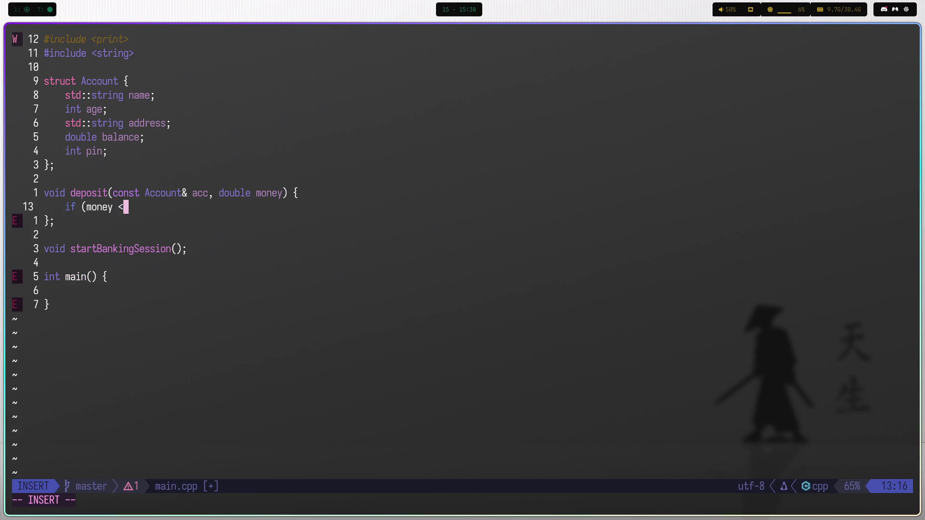
{"action": "type", "text": "= 0"}
{"action": "type", "text": ") "}
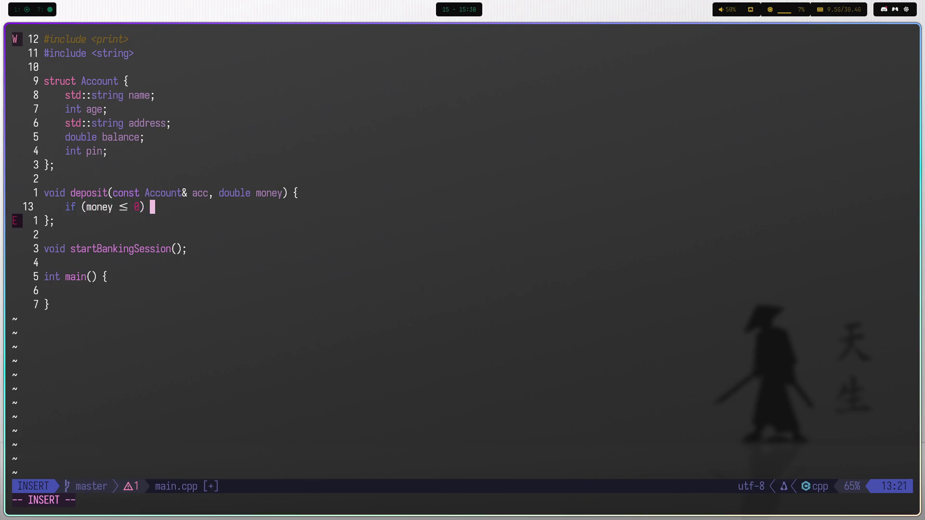
{"action": "type", "text": "{"}
Put throw std::logic_error(); inside the if block, using completion for logic_error.
{"action": "key", "text": "Return"}
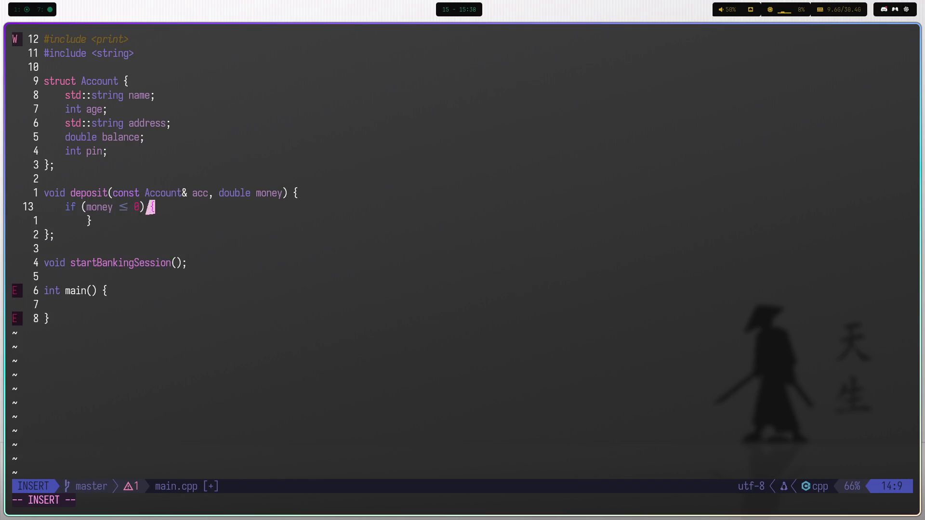
{"action": "key", "text": "Escape"}
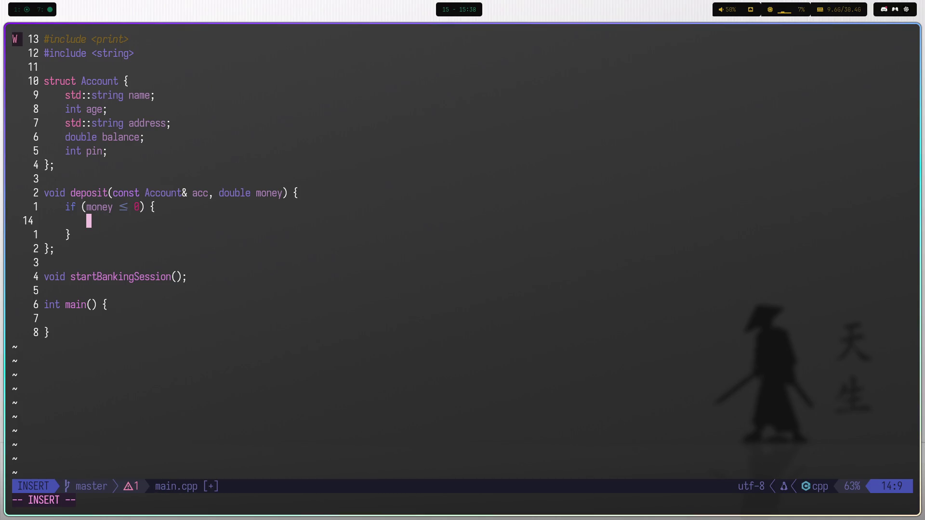
{"action": "type", "text": "throw new"}
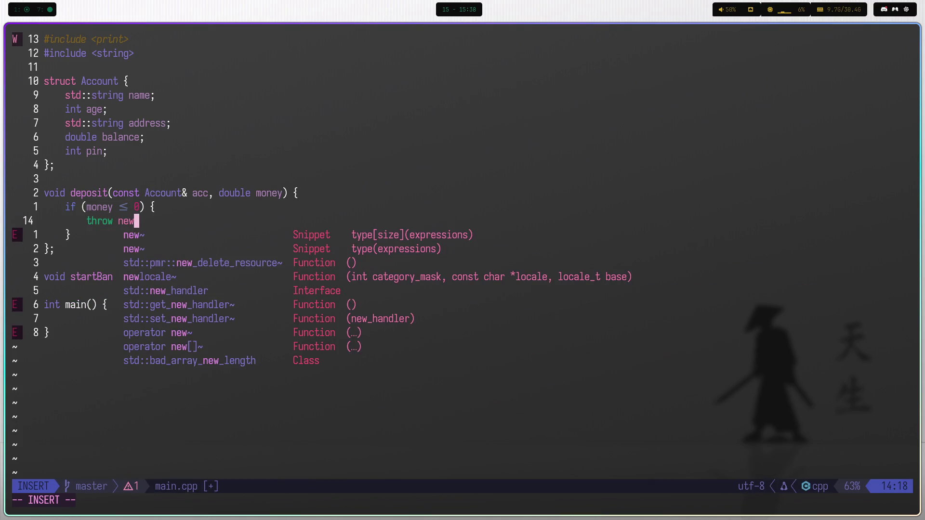
{"action": "key", "text": "BackSpace"}
{"action": "key", "text": "BackSpace"}
{"action": "key", "text": "BackSpace"}
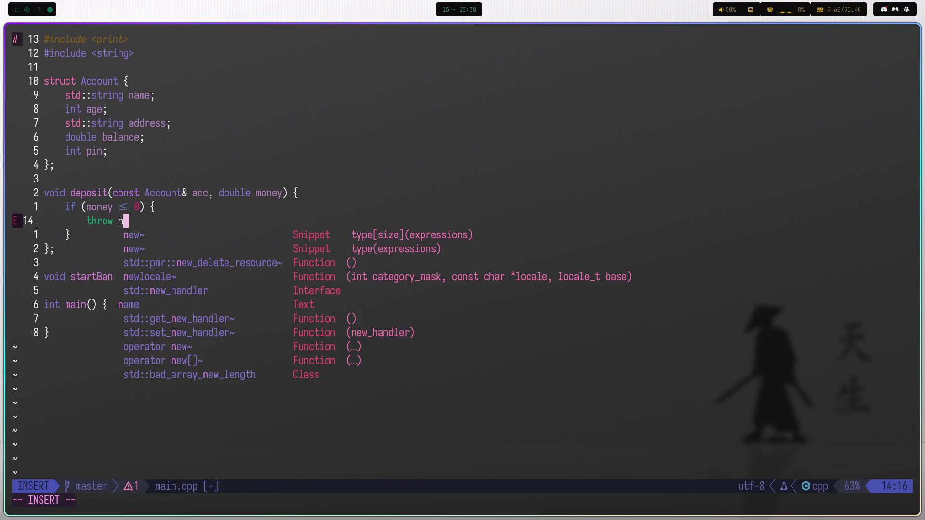
{"action": "key", "text": "BackSpace"}
{"action": "type", "text": "s"}
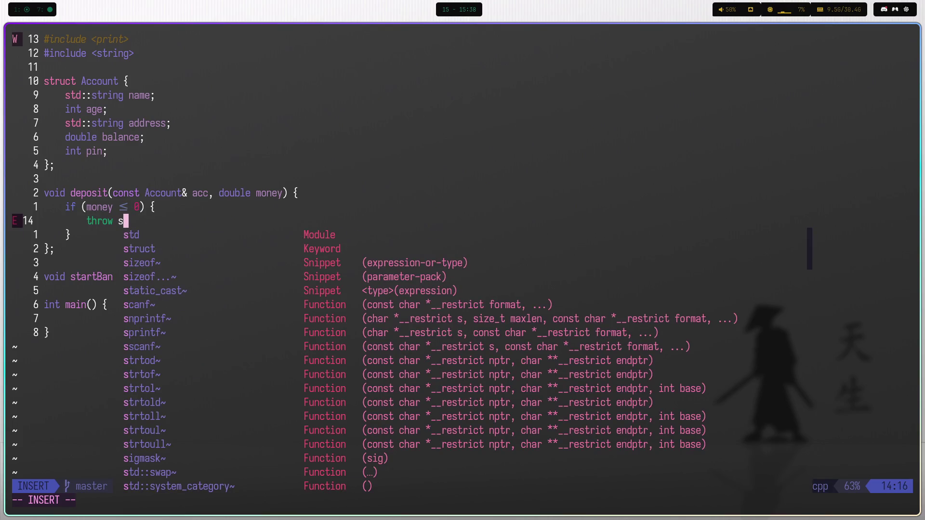
{"action": "type", "text": "td::e"}
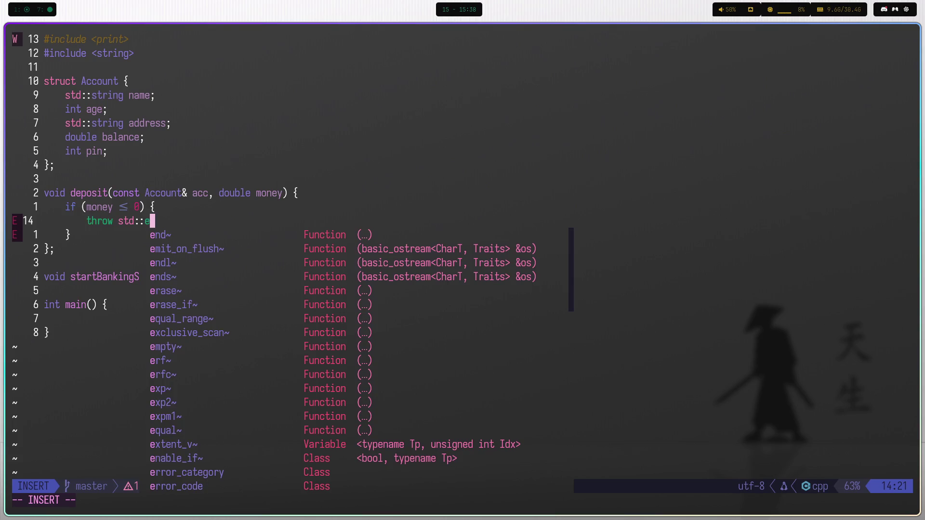
{"action": "type", "text": "rro"}
{"action": "key", "text": "Down"}
{"action": "key", "text": "Down"}
{"action": "key", "text": "Down"}
{"action": "key", "text": "Return"}
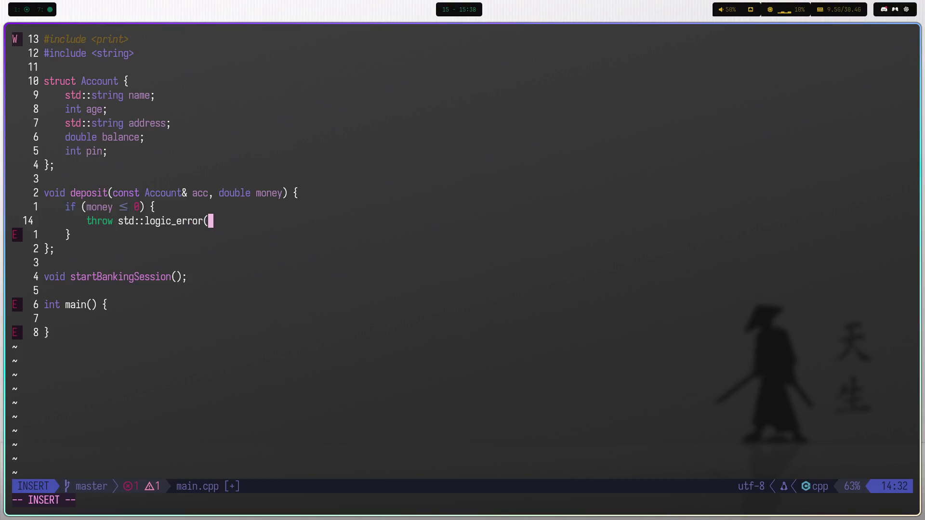
{"action": "type", "text": "("}
{"action": "key", "text": "Escape"}
{"action": "key", "text": "A"}
{"action": "key", "text": "Escape"}
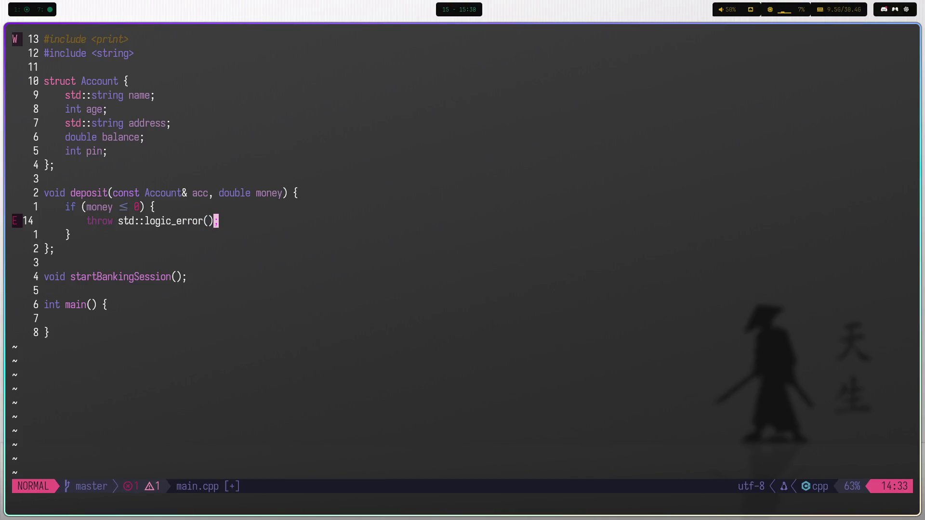
{"action": "type", "text": "A;"}
{"action": "key", "text": "Escape"}
Check the logic_error documentation and the clang diagnostic on the throw line.
{"action": "key", "text": "b"}
{"action": "key", "text": "b"}
{"action": "key", "text": "K"}
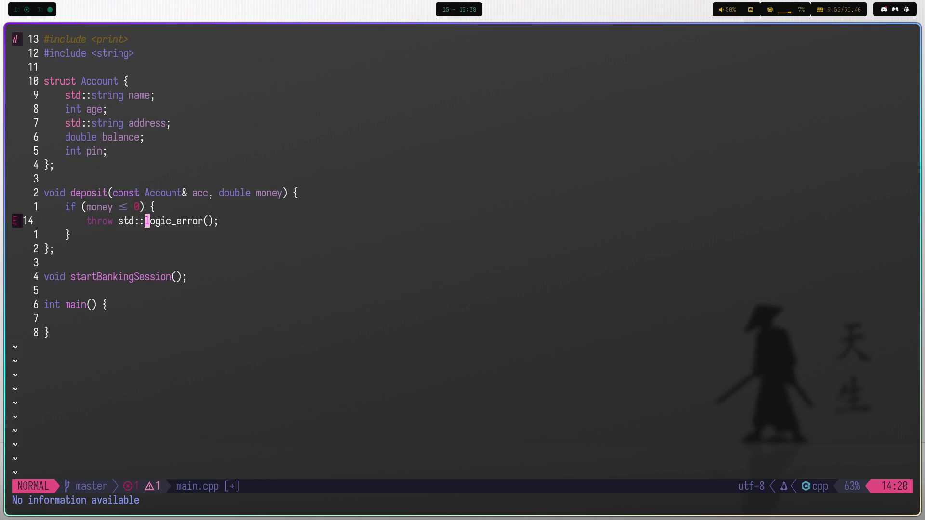
{"action": "key", "text": "e"}
{"action": "key", "text": "$"}
{"action": "key", "text": "h"}
{"action": "key", "text": "h"}
{"action": "key", "text": "b"}
{"action": "key", "text": "ctrl+w"}
{"action": "key", "text": "d"}
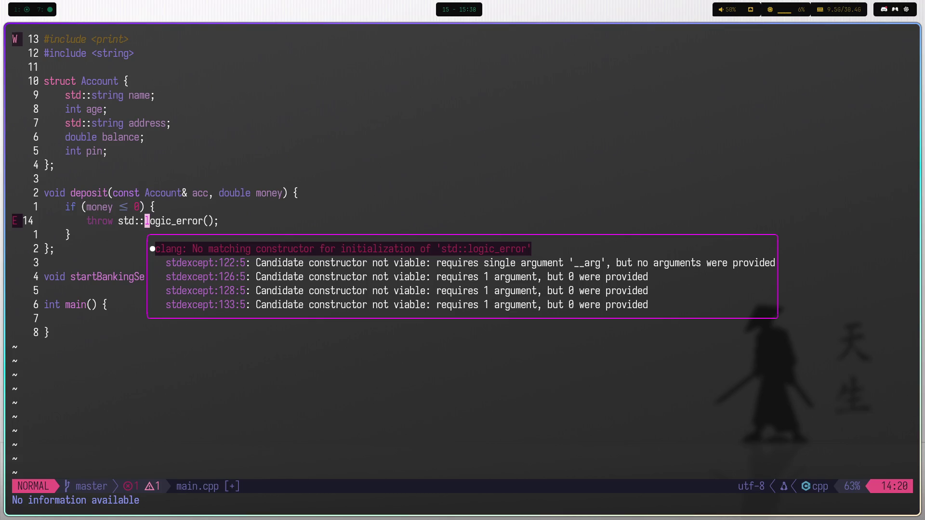
{"action": "key", "text": "j"}
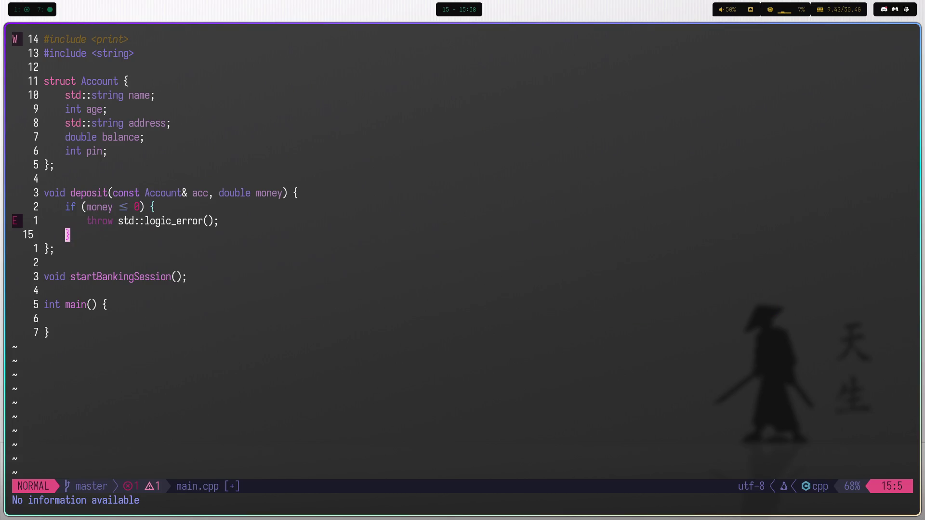
{"action": "key", "text": "k"}
{"action": "key", "text": "b"}
{"action": "key", "text": "b"}
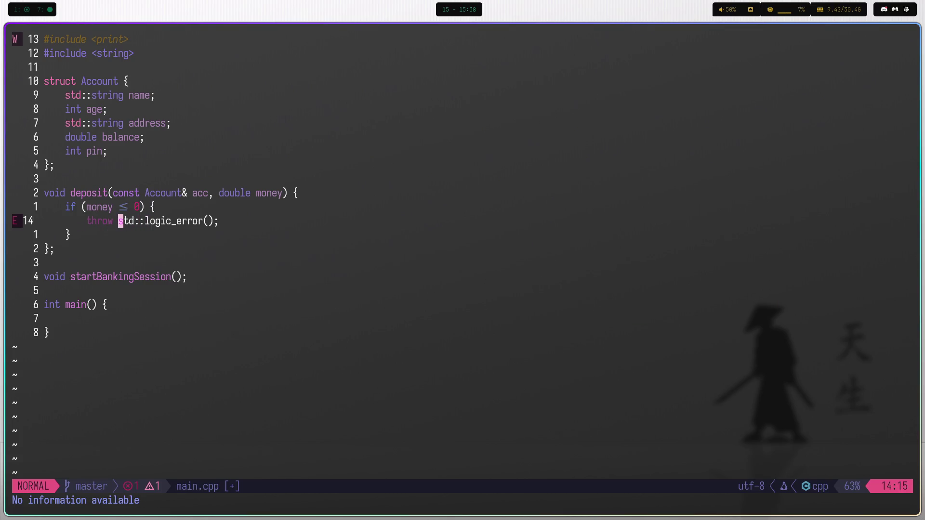
Add #include <stdexcept> below the #include <string> line.
{"action": "key", "text": "1"}
{"action": "key", "text": "2"}
{"action": "key", "text": "k"}
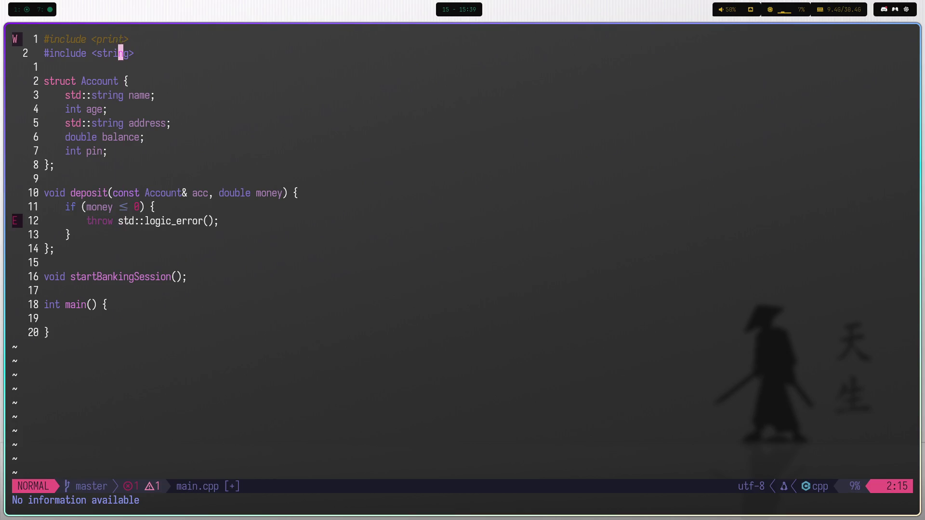
{"action": "type", "text": "o#include <st"}
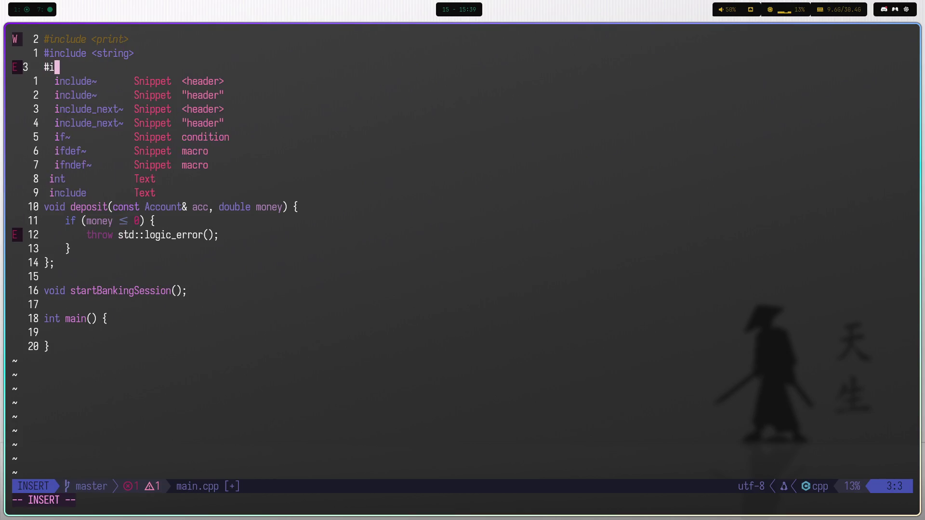
{"action": "type", "text": "de"}
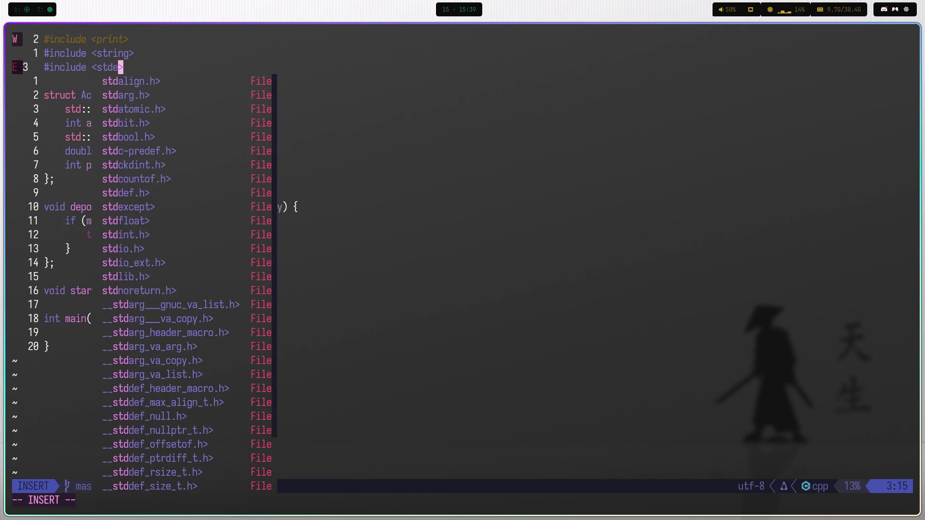
{"action": "key", "text": "Return"}
{"action": "key", "text": "Escape"}
{"action": "key", "text": "j"}
Pass an empty string to std::logic_error("") and save main.cpp.
{"action": "key", "text": "]d"}
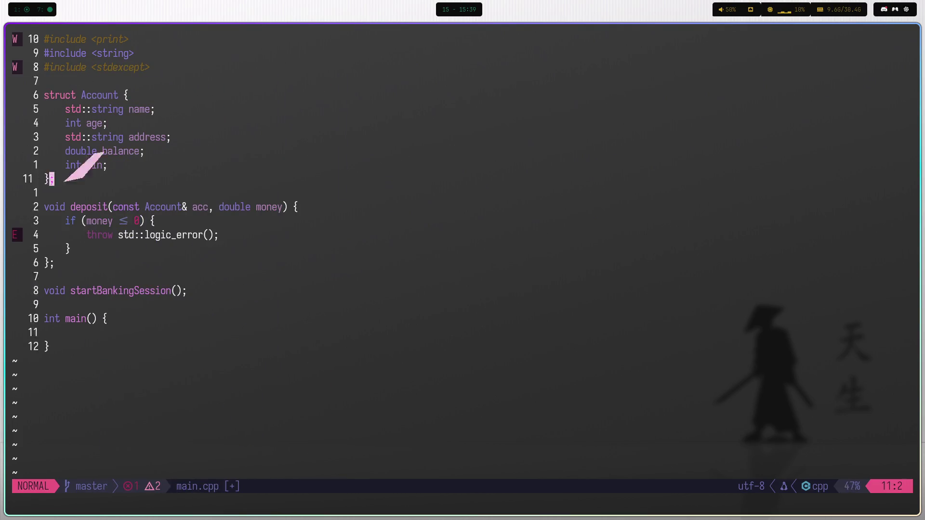
{"action": "key", "text": "e"}
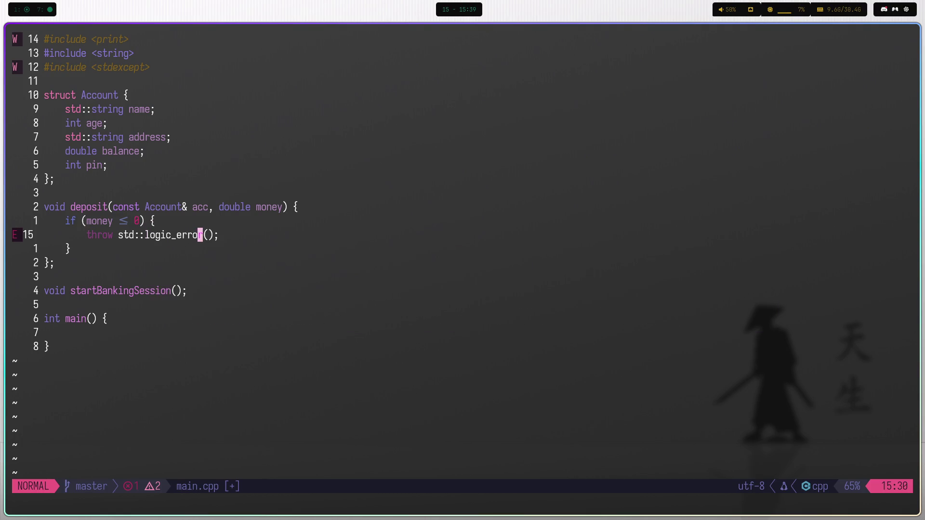
{"action": "key", "text": "K"}
{"action": "key", "text": "a"}
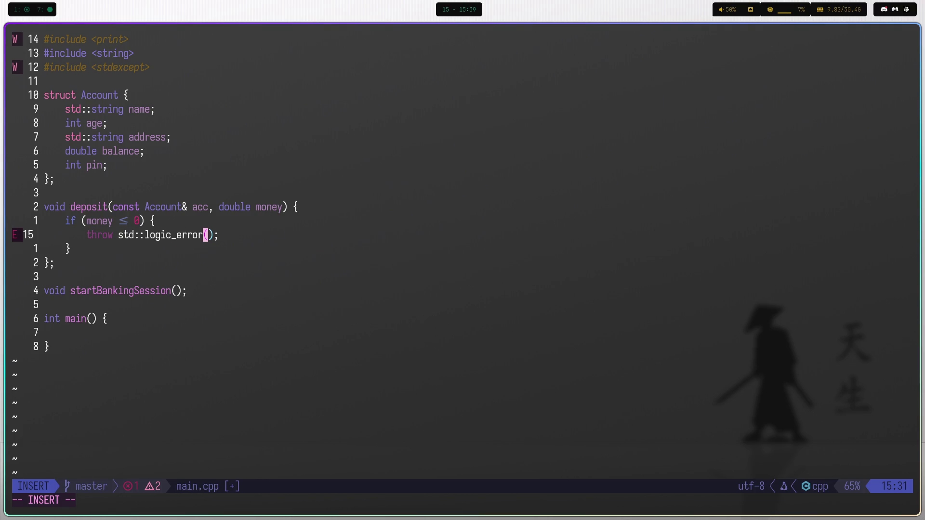
{"action": "key", "text": "Escape"}
{"action": "type", "text": "la\"\""}
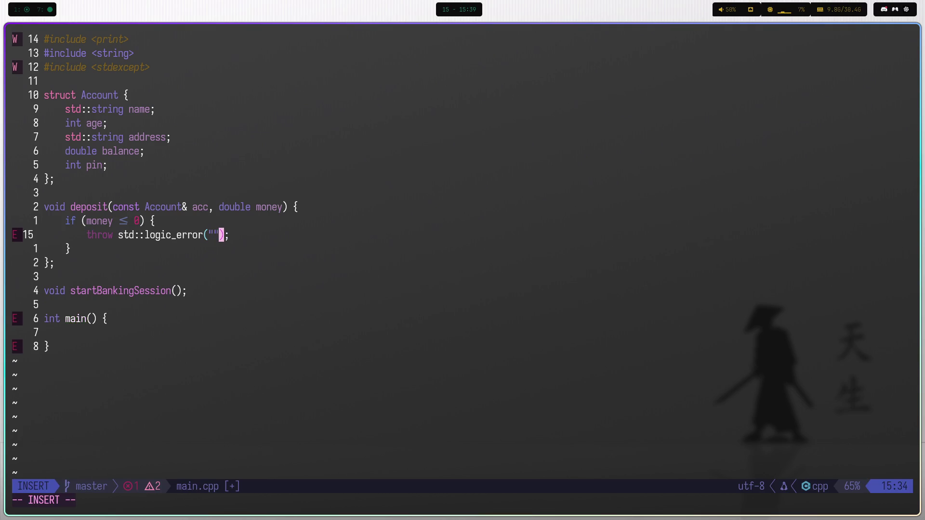
{"action": "key", "text": "Escape"}
{"action": "type", "text": ":w"}
{"action": "key", "text": "Return"}
{"action": "key", "text": "b"}
{"action": "key", "text": "b"}
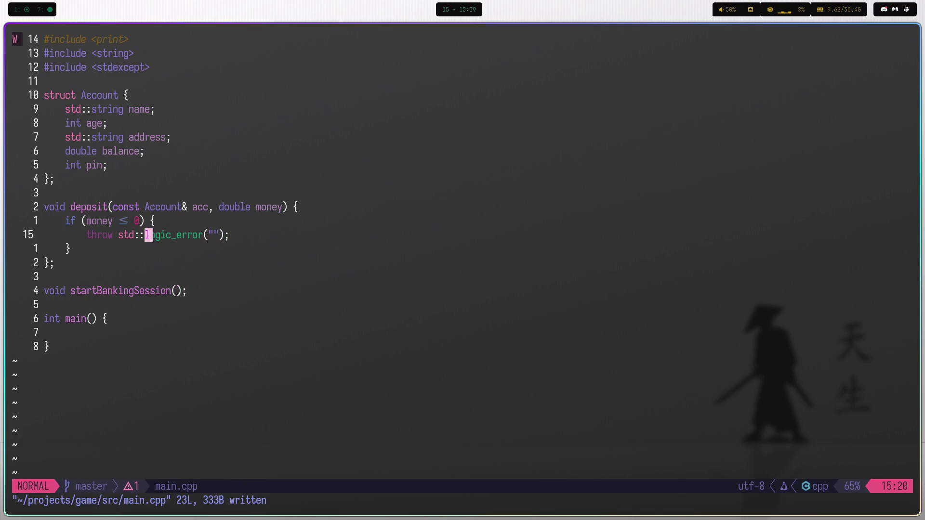
{"action": "key", "text": "K"}
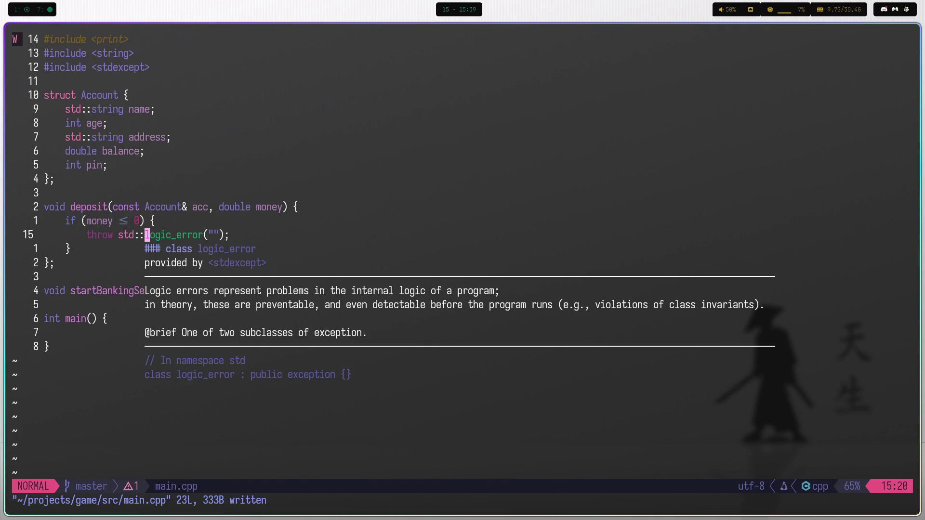
{"action": "key", "text": "l"}
{"action": "key", "text": "l"}
{"action": "key", "text": "l"}
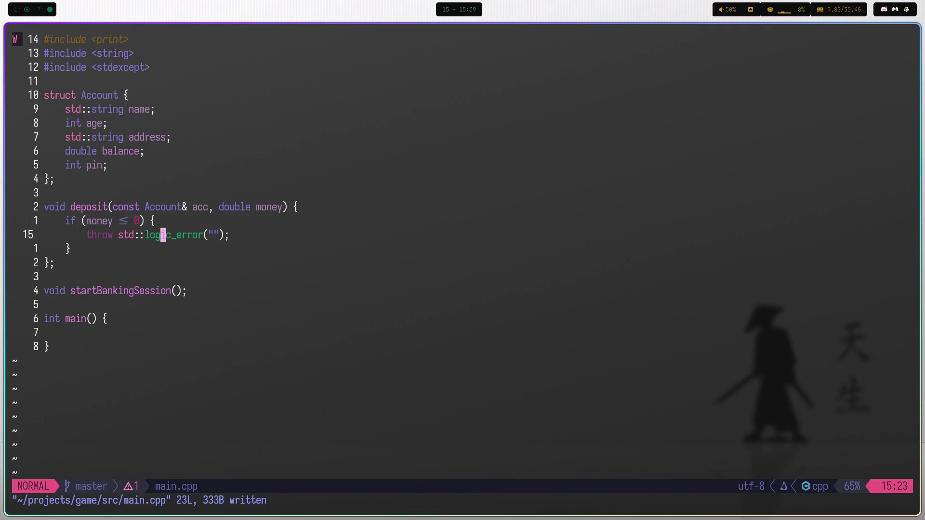
{"action": "key", "text": "g"}
{"action": "key", "text": "d"}
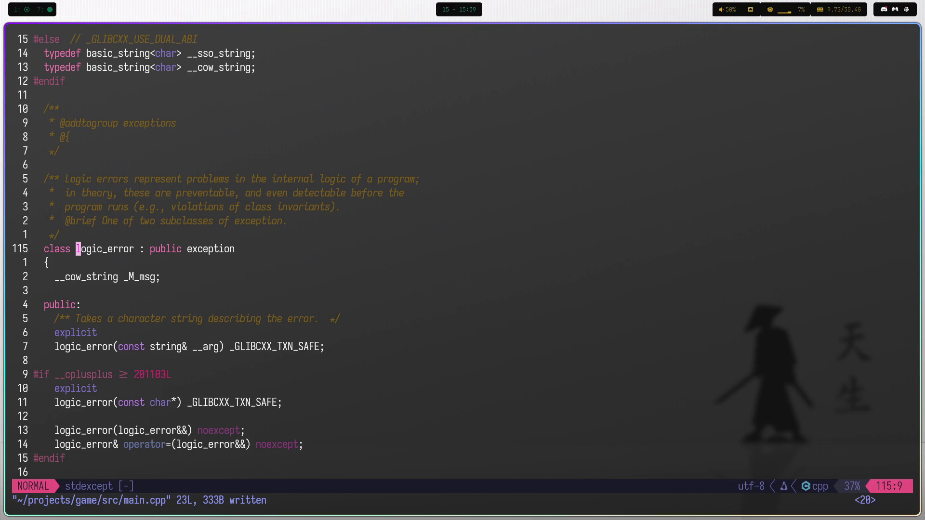
{"action": "key", "text": "ctrl+o"}
{"action": "key", "text": "$"}
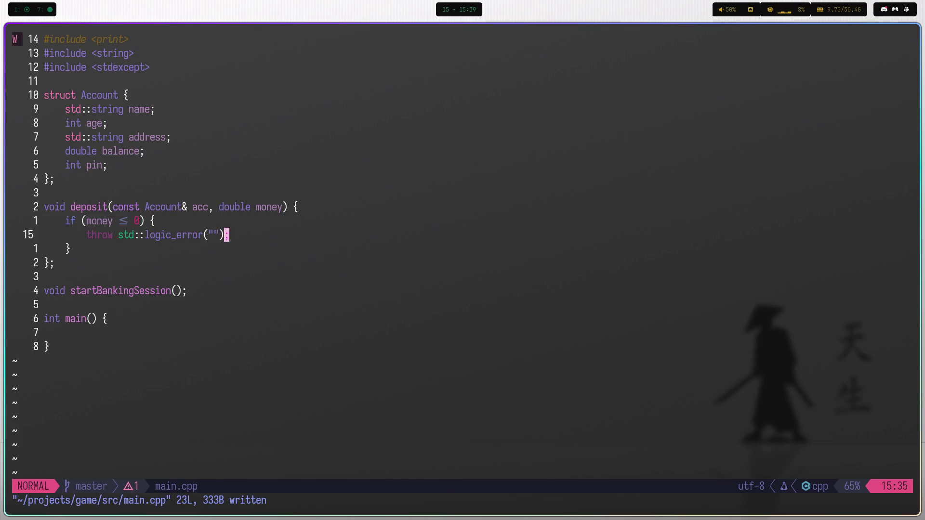
Fill the error message with "Cannot add less than 0 dollars to account" and save.
{"action": "key", "text": "h"}
{"action": "key", "text": "h"}
{"action": "type", "text": "ic_error(\""}
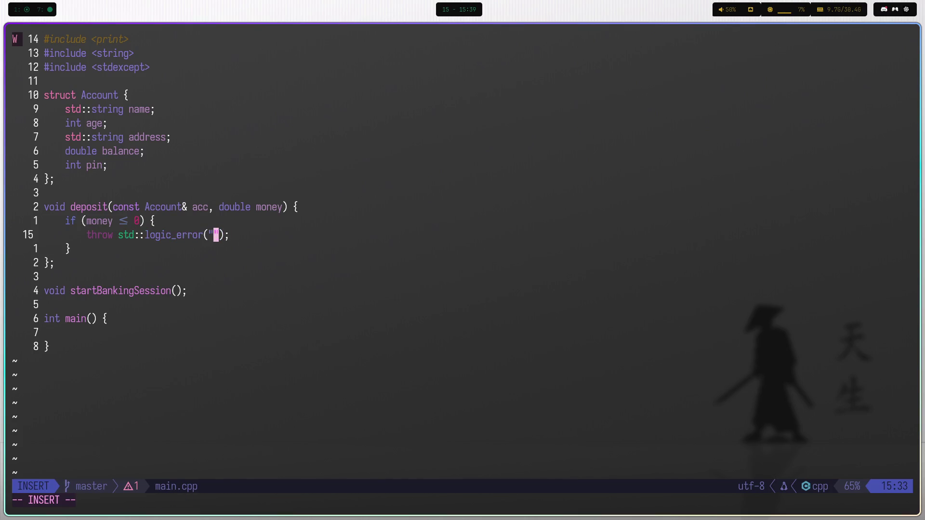
{"action": "type", "text": "Cannot "}
{"action": "type", "text": "add "}
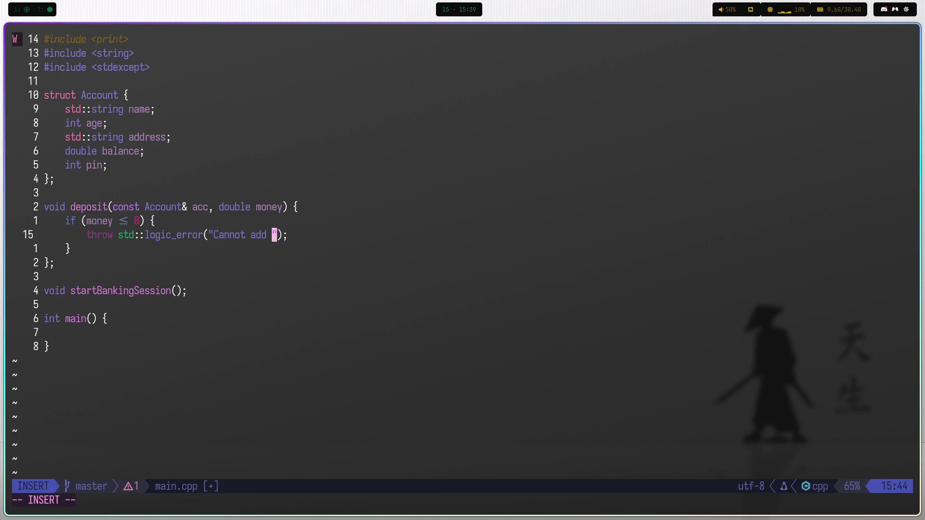
{"action": "type", "text": "less that"}
{"action": "key", "text": "BackSpace"}
{"action": "key", "text": "BackSpace"}
{"action": "key", "text": "BackSpace"}
{"action": "type", "text": "than 0"}
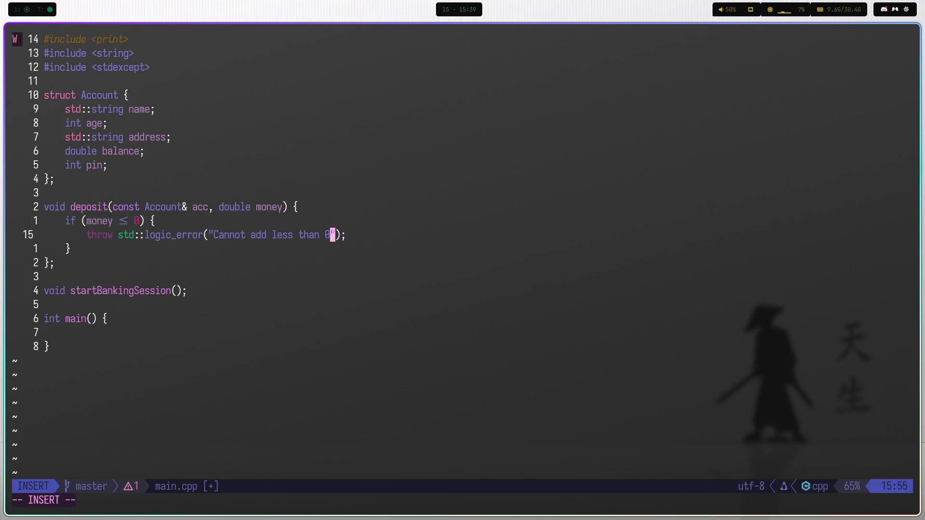
{"action": "type", "text": " dolalr"}
{"action": "key", "text": "BackSpace"}
{"action": "key", "text": "BackSpace"}
{"action": "key", "text": "BackSpace"}
{"action": "type", "text": "lars to a"}
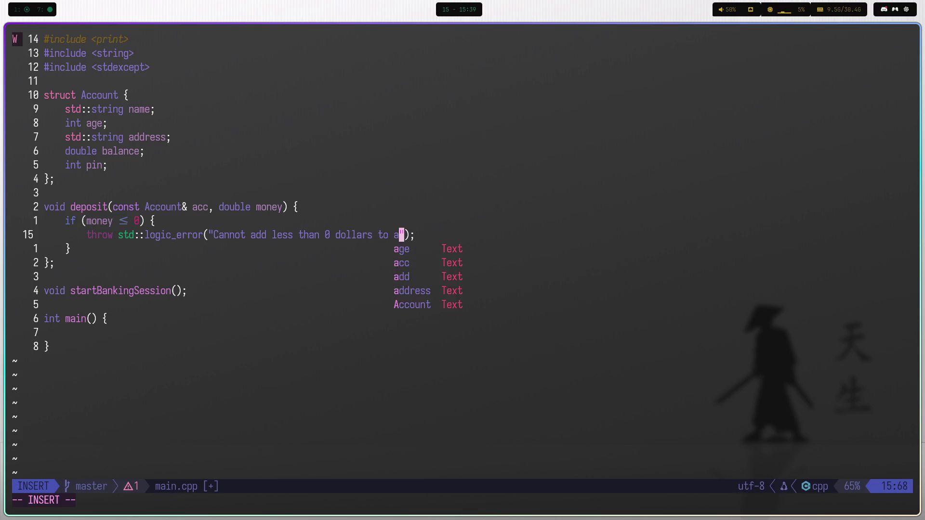
{"action": "type", "text": "ccount"}
{"action": "key", "text": "Escape"}
{"action": "type", "text": ":w"}
{"action": "key", "text": "Return"}
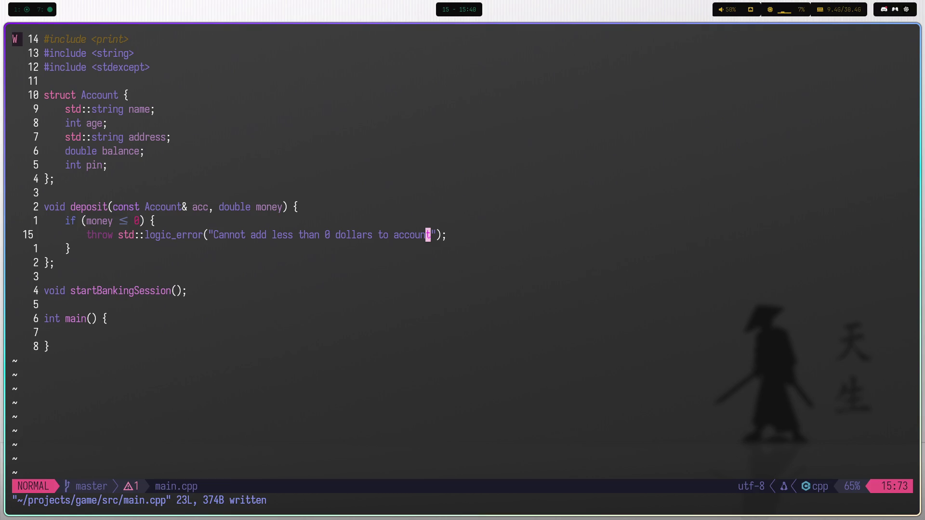
Open a new blank line below the if block's closing brace.
{"action": "left_click", "coordinate": [153, 222]}
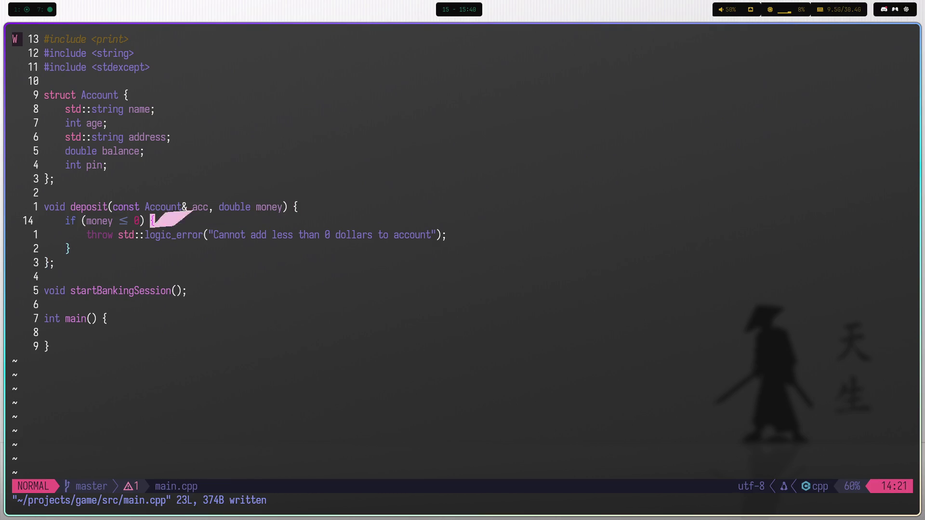
{"action": "left_click", "coordinate": [68, 250]}
{"action": "key", "text": "o"}
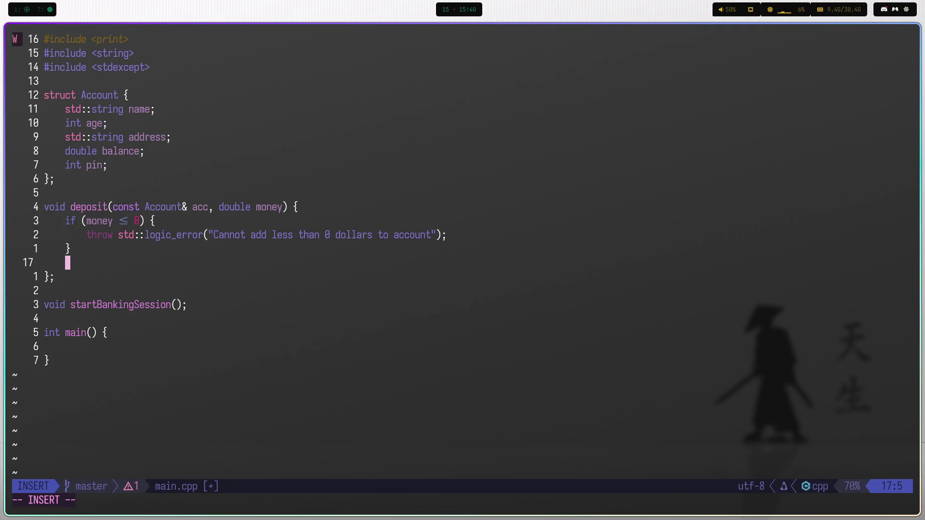
Save, then set up a fresh line after the if block, discarding trial std::terminate and noexcept text.
{"action": "key", "text": "Escape"}
{"action": "type", "text": ":w"}
{"action": "key", "text": "Return"}
{"action": "key", "text": "i"}
{"action": "key", "text": "BackSpace"}
{"action": "key", "text": "Return"}
{"action": "type", "text": "std::ter"}
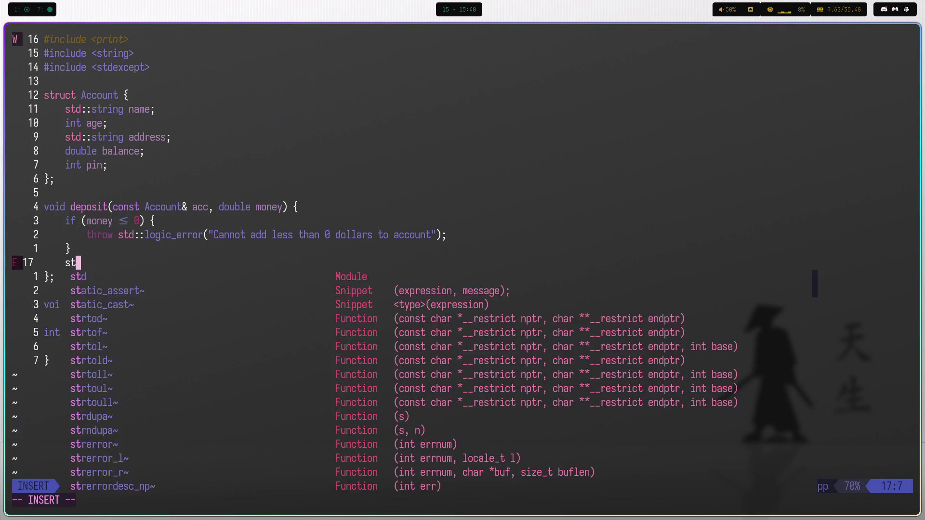
{"action": "key", "text": "Tab"}
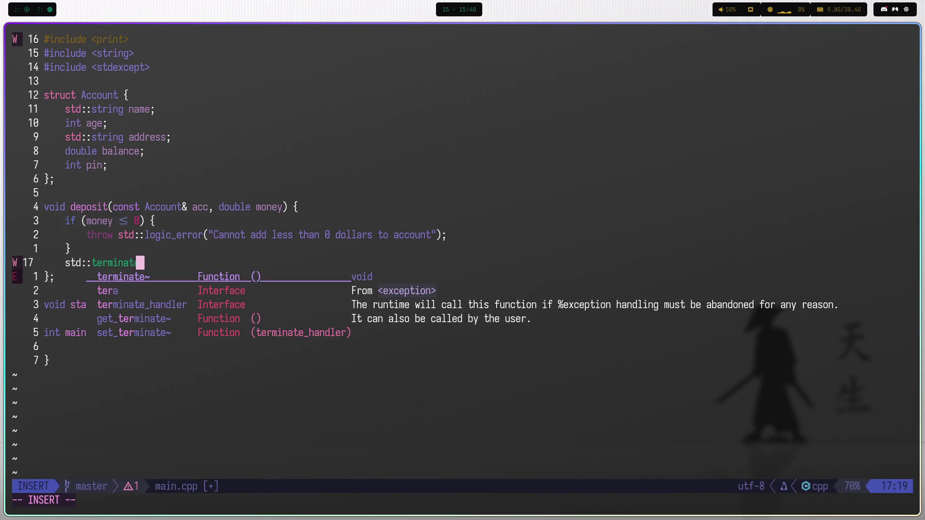
{"action": "key", "text": "Escape"}
{"action": "key", "text": "d"}
{"action": "key", "text": "d"}
{"action": "type", "text": "O"}
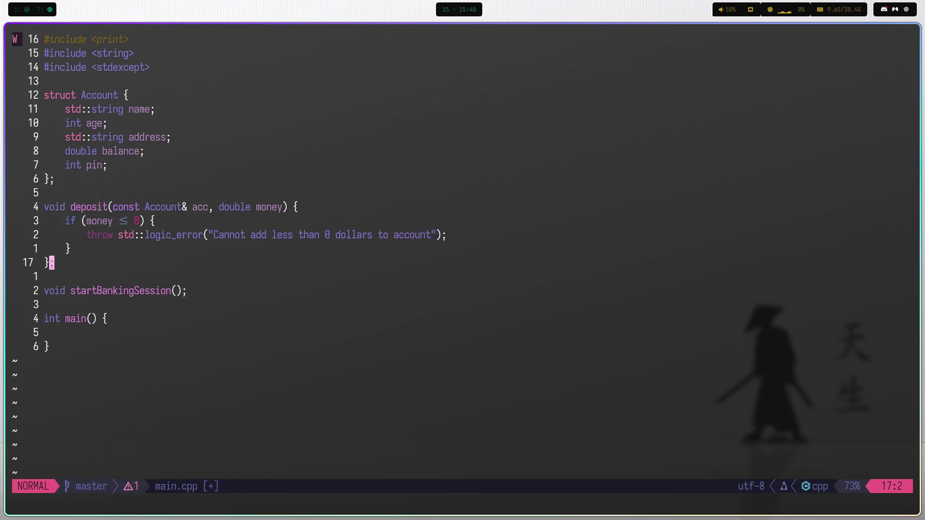
{"action": "type", "text": "noexcept"}
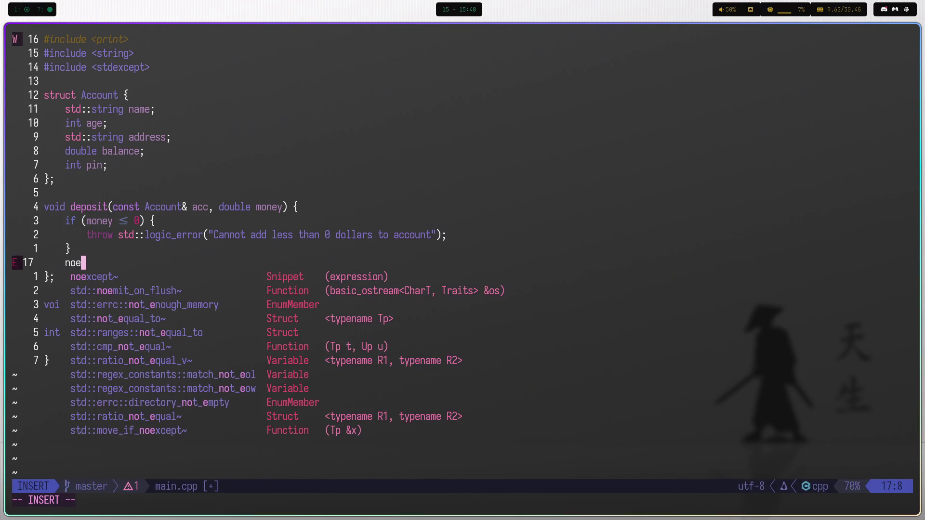
{"action": "key", "text": "c"}
{"action": "key", "text": "c"}
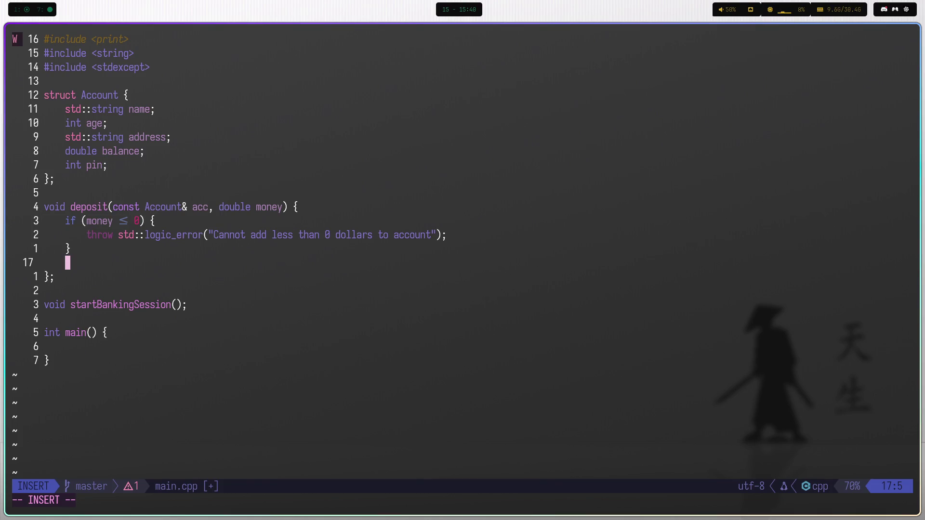
Write acc.balance += money; after the check and save main.cpp.
{"action": "type", "text": "acc."}
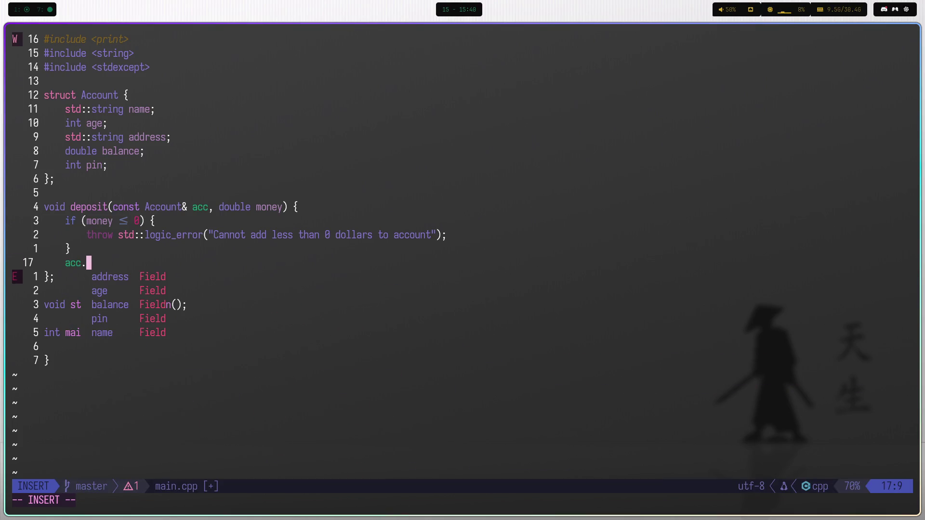
{"action": "key", "text": "BackSpace"}
{"action": "type", "text": "::"}
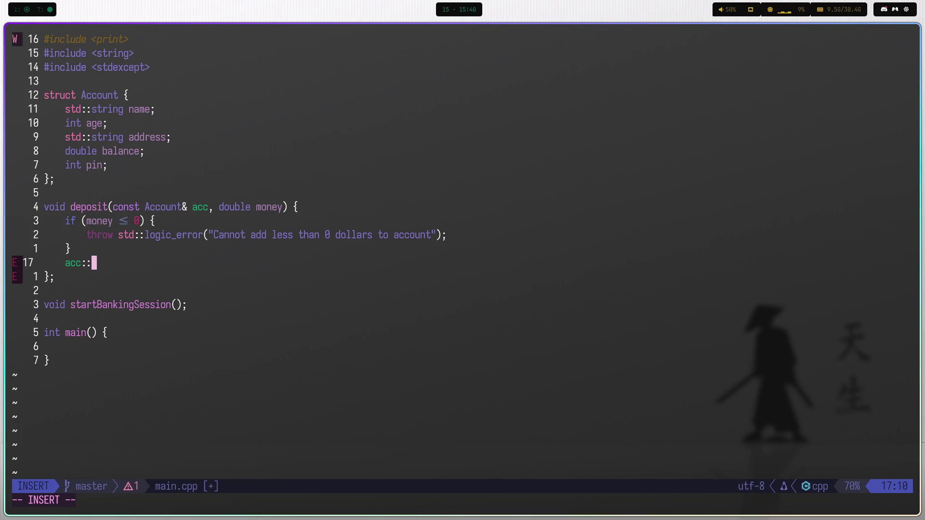
{"action": "key", "text": "BackSpace"}
{"action": "key", "text": "BackSpace"}
{"action": "type", "text": "."}
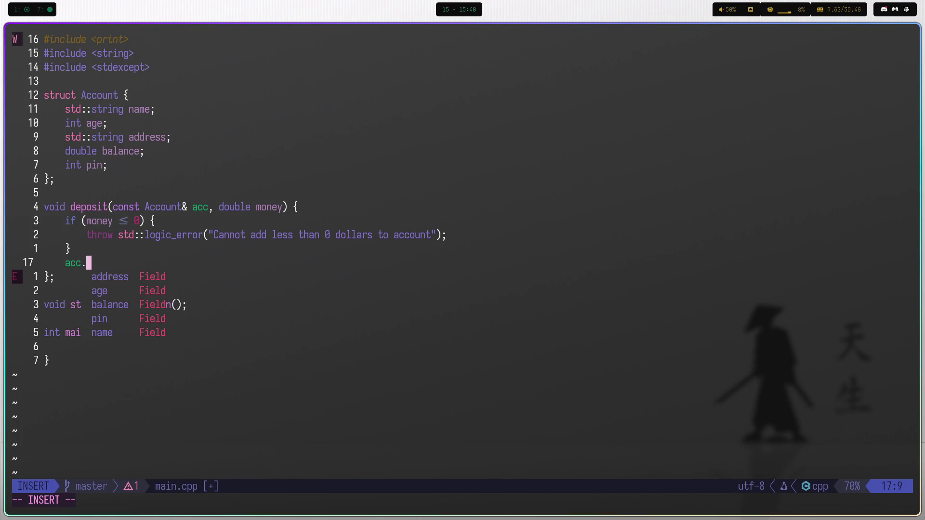
{"action": "key", "text": "Tab"}
{"action": "key", "text": "Tab"}
{"action": "key", "text": "Tab"}
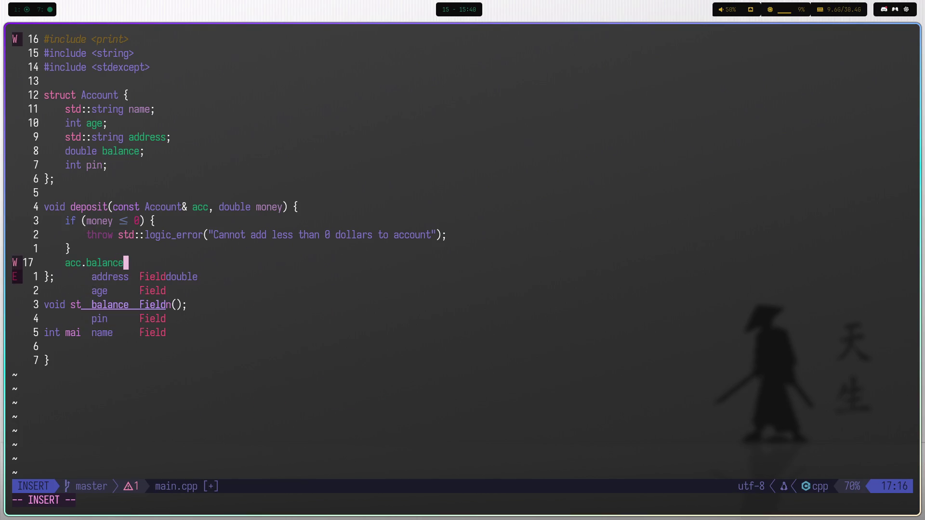
{"action": "type", "text": " += "}
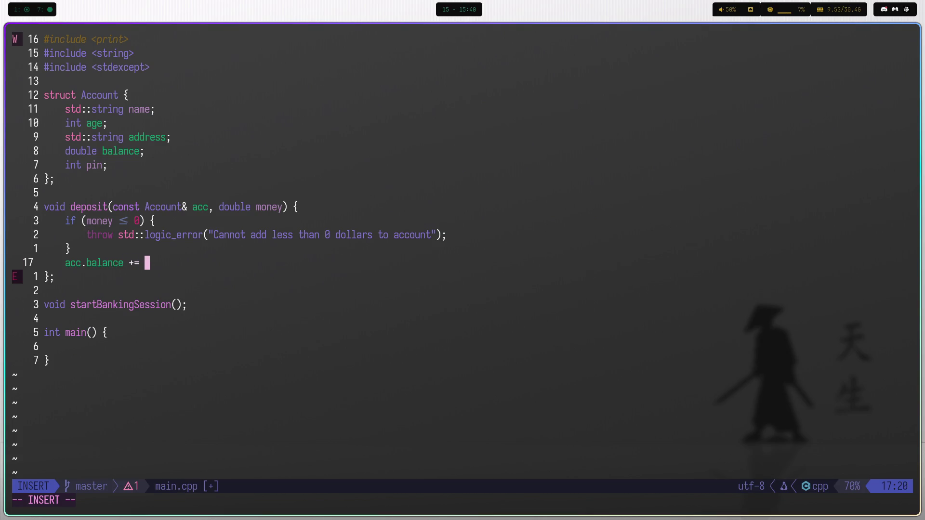
{"action": "type", "text": "money;"}
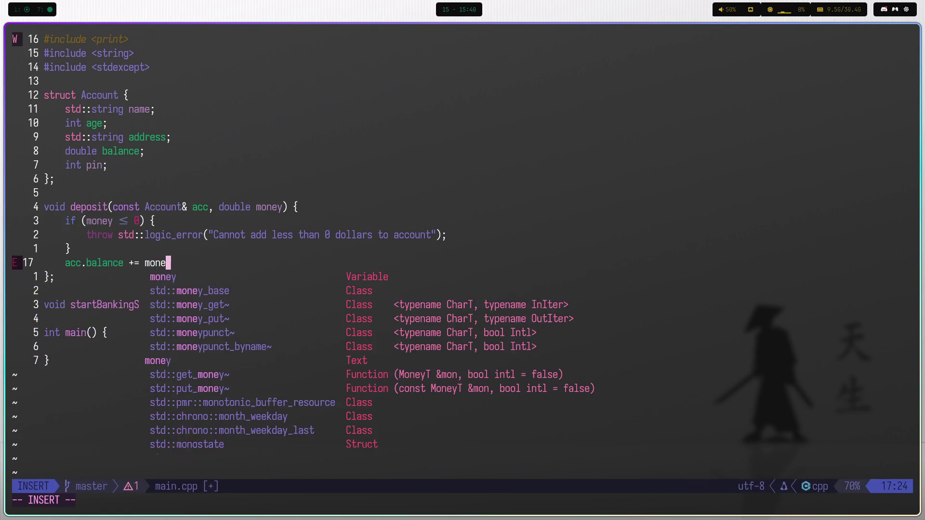
{"action": "key", "text": "Escape"}
{"action": "type", "text": ":w"}
{"action": "key", "text": "Return"}
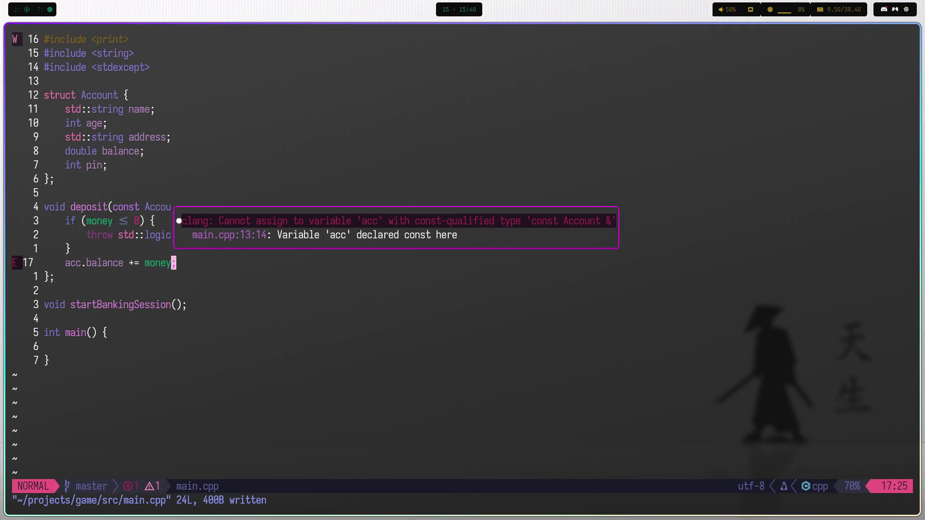
Remove const from deposit's Account& acc parameter and save main.cpp.
{"action": "key", "text": "k"}
{"action": "key", "text": "k"}
{"action": "key", "text": "k"}
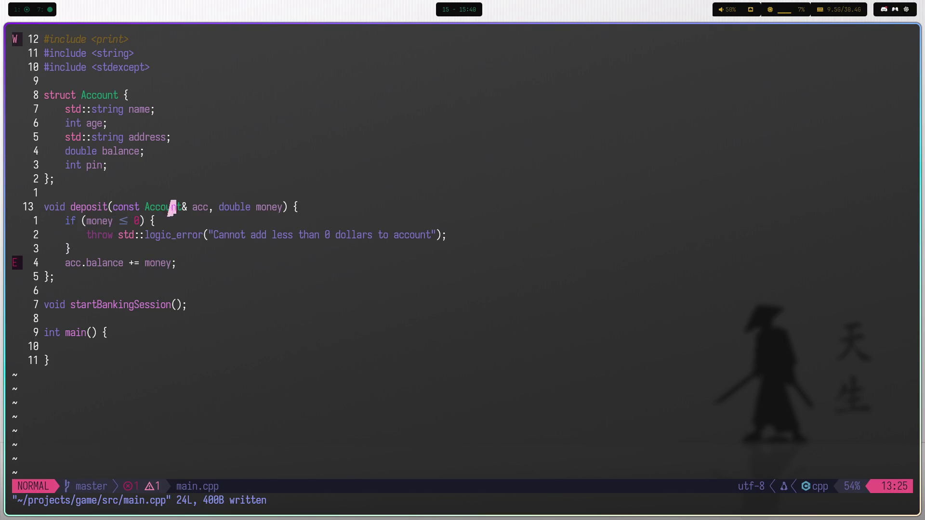
{"action": "key", "text": "b"}
{"action": "key", "text": "b"}
{"action": "key", "text": "b"}
{"action": "type", "text": "wcaw"}
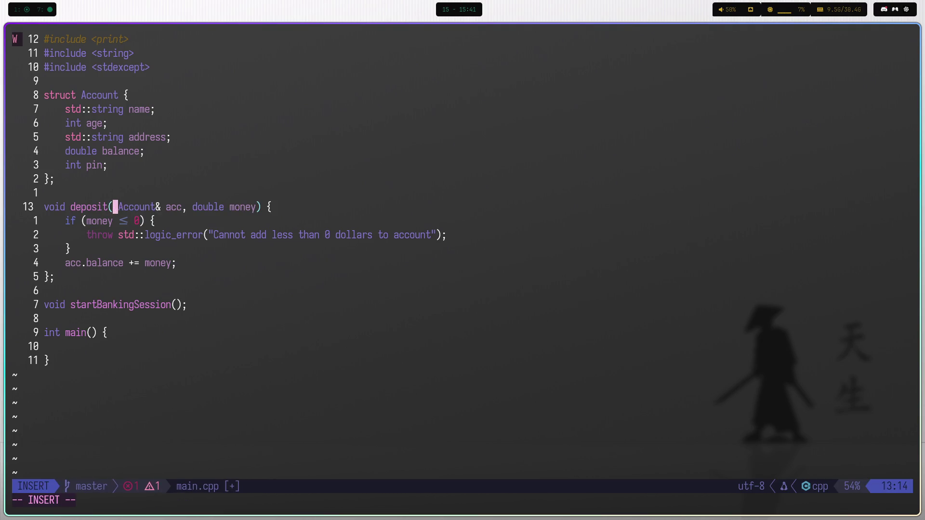
{"action": "key", "text": "Escape"}
{"action": "type", "text": ":w"}
{"action": "key", "text": "Return"}
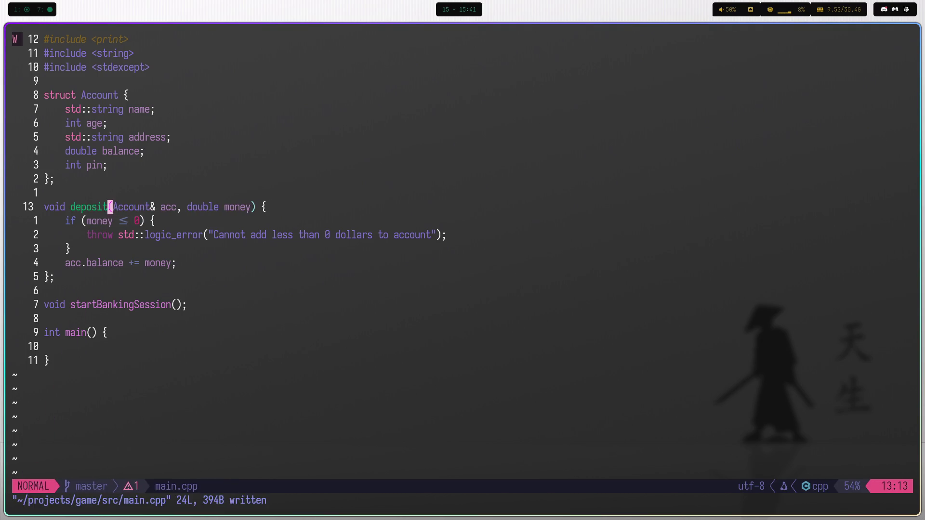
Duplicate the deposit function below itself, separated by a blank line.
{"action": "key", "text": "j"}
{"action": "key", "text": "j"}
{"action": "key", "text": "j"}
{"action": "key", "text": "k"}
{"action": "key", "text": "k"}
{"action": "key", "text": "k"}
{"action": "key", "text": "k"}
{"action": "key", "text": "k"}
{"action": "key", "text": "V"}
{"action": "key", "text": "j"}
{"action": "key", "text": "j"}
{"action": "key", "text": "j"}
{"action": "key", "text": "j"}
{"action": "key", "text": "j"}
{"action": "key", "text": "y"}
{"action": "key", "text": "j"}
{"action": "key", "text": "j"}
{"action": "key", "text": "j"}
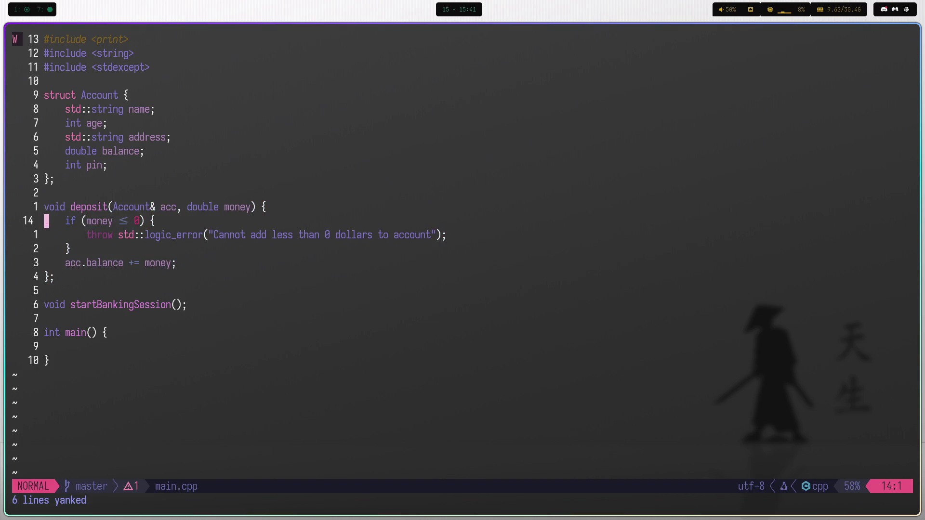
{"action": "key", "text": "p"}
{"action": "key", "text": "k"}
{"action": "key", "text": "o"}
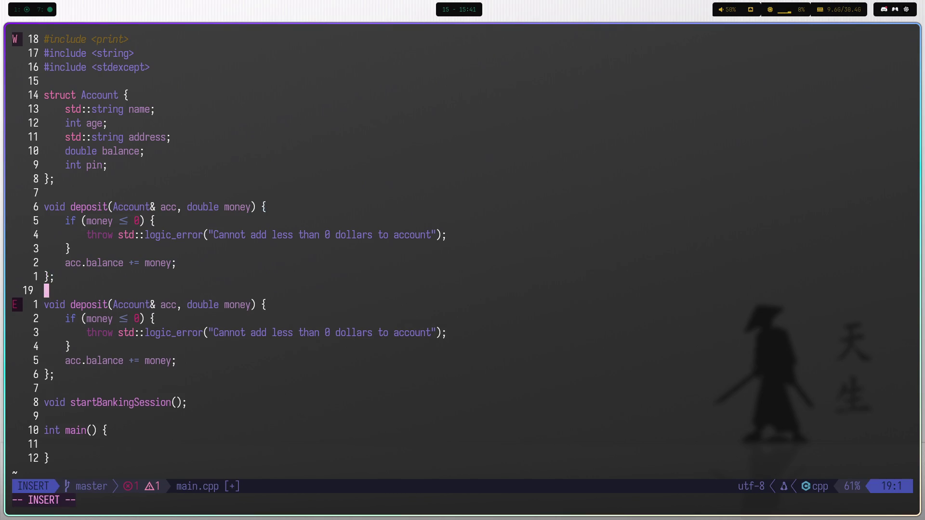
{"action": "key", "text": "Escape"}
{"action": "key", "text": "j"}
{"action": "key", "text": "e"}
{"action": "key", "text": "e"}
{"action": "key", "text": "e"}
Rename the copied function from deposit to withdraw.
{"action": "key", "text": "w"}
{"action": "key", "text": "w"}
{"action": "key", "text": "b"}
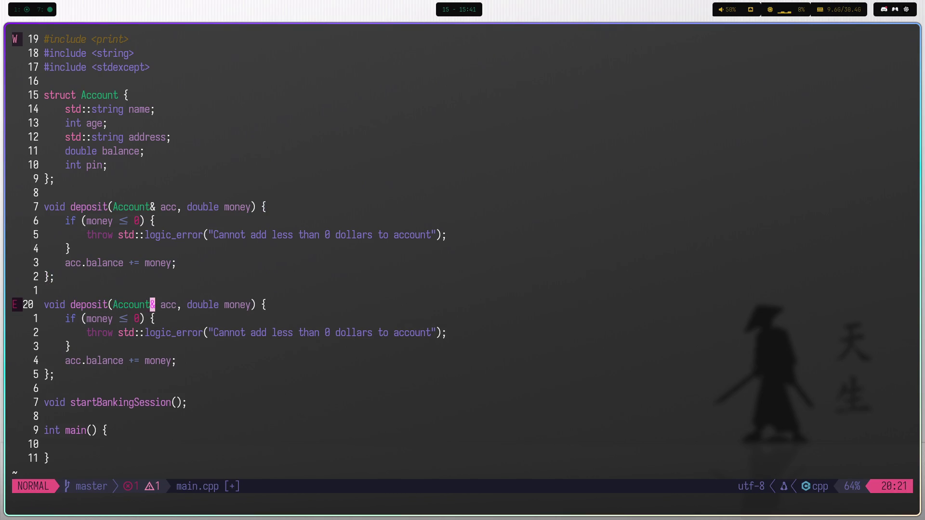
{"action": "key", "text": "b"}
{"action": "key", "text": "b"}
{"action": "key", "text": "b"}
{"action": "type", "text": "cwwithdraw"}
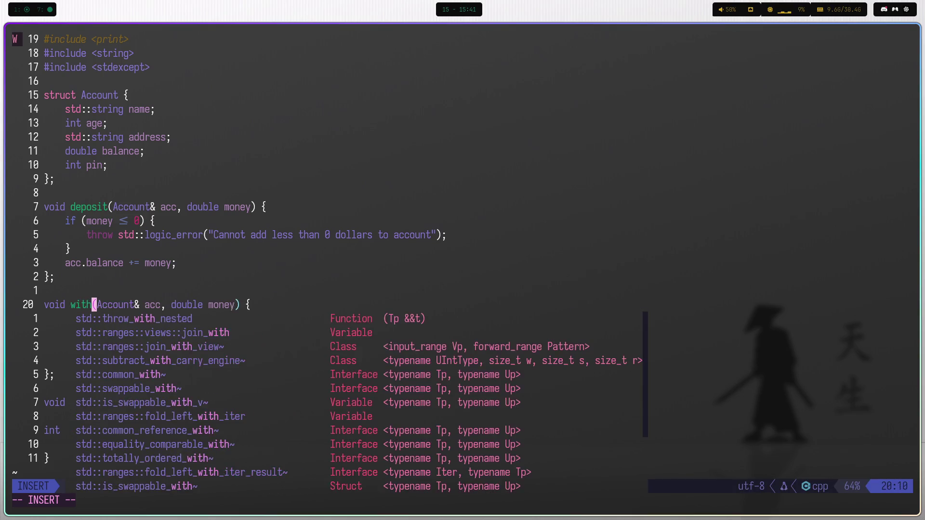
{"action": "key", "text": "Escape"}
Change 'add' to 'withdraw' in the copied function's error message.
{"action": "key", "text": "k"}
{"action": "key", "text": "k"}
{"action": "key", "text": "j"}
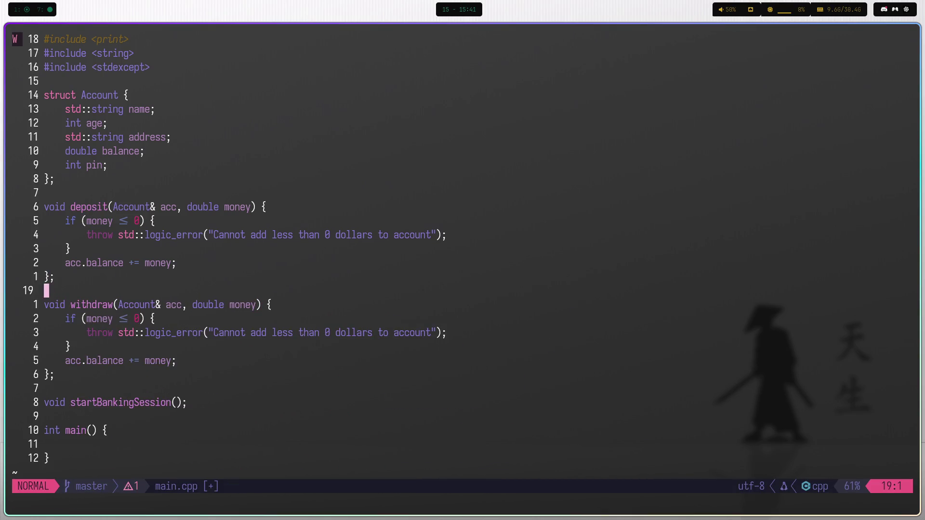
{"action": "key", "text": "j"}
{"action": "key", "text": "j"}
{"action": "key", "text": "k"}
{"action": "key", "text": "j"}
{"action": "key", "text": "j"}
{"action": "key", "text": "w"}
{"action": "key", "text": "w"}
{"action": "key", "text": "w"}
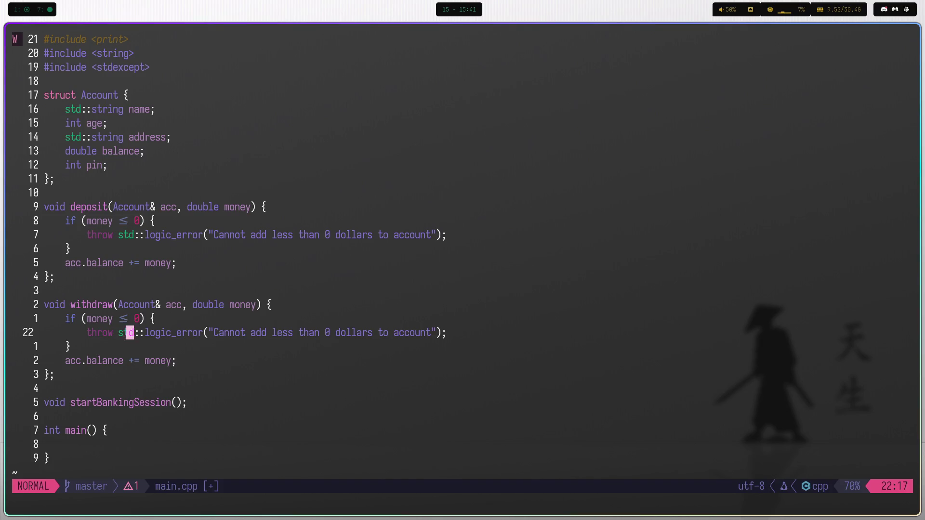
{"action": "key", "text": "e"}
{"action": "key", "text": "e"}
{"action": "key", "text": "b"}
{"action": "key", "text": "b"}
{"action": "key", "text": "b"}
{"action": "type", "text": "cwwithdraw"}
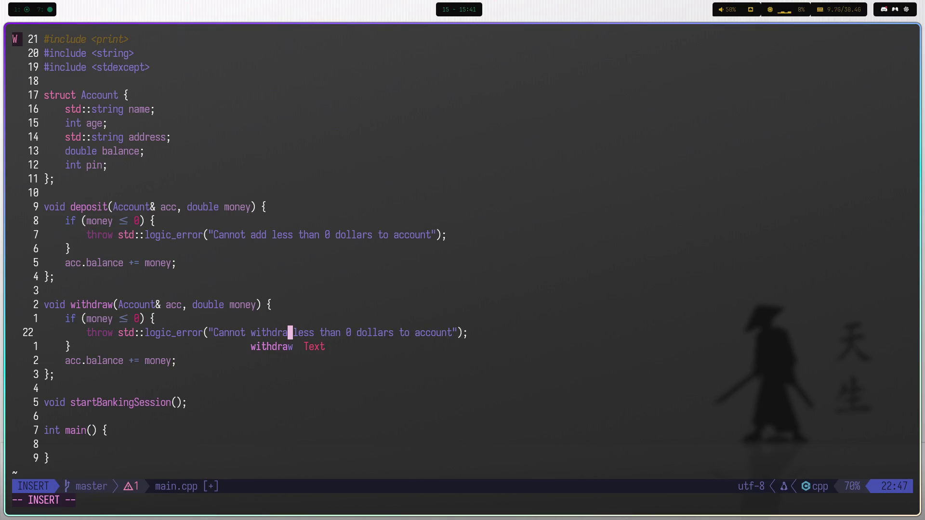
{"action": "key", "text": "Escape"}
Replace 'to' with 'from' so the message ends 'from account'.
{"action": "key", "text": "e"}
{"action": "key", "text": "e"}
{"action": "key", "text": "e"}
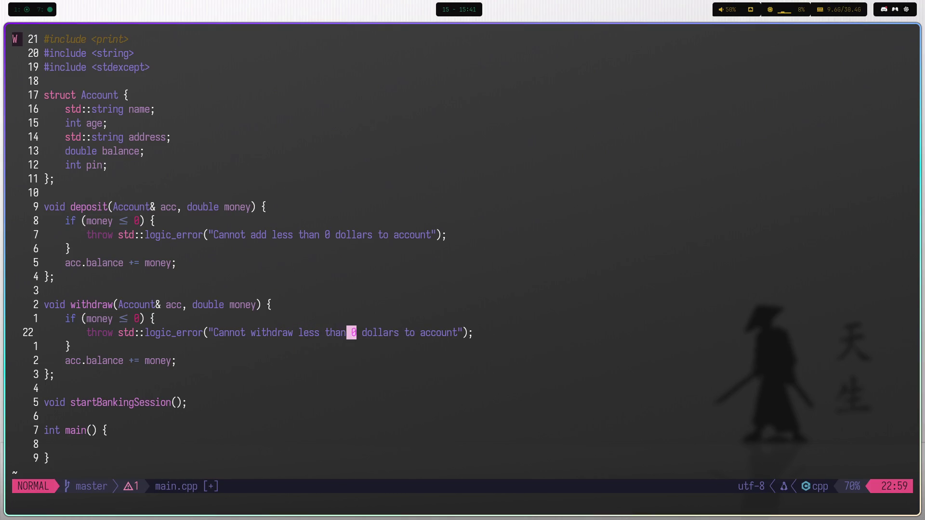
{"action": "key", "text": "a"}
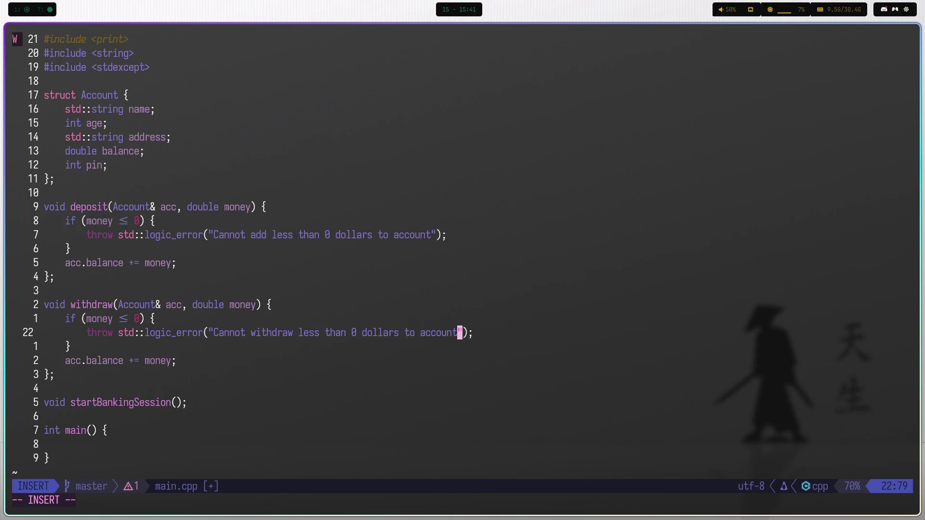
{"action": "key", "text": "Escape"}
{"action": "key", "text": "b"}
{"action": "key", "text": "b"}
{"action": "type", "text": "dwifr"}
{"action": "type", "text": "om"}
{"action": "key", "text": "Escape"}
Extend withdraw's if condition with '|| money > acc.balance'.
{"action": "key", "text": "k"}
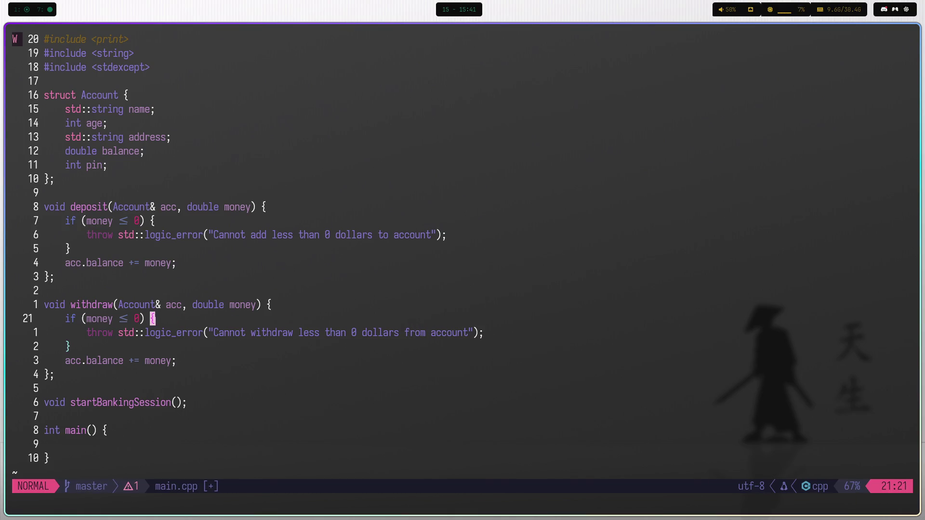
{"action": "type", "text": "bi || m"}
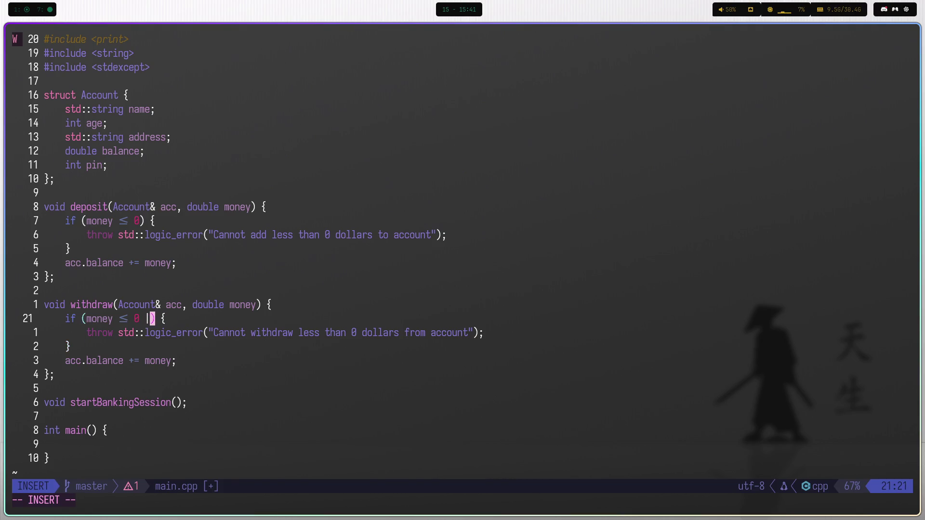
{"action": "type", "text": "oney o"}
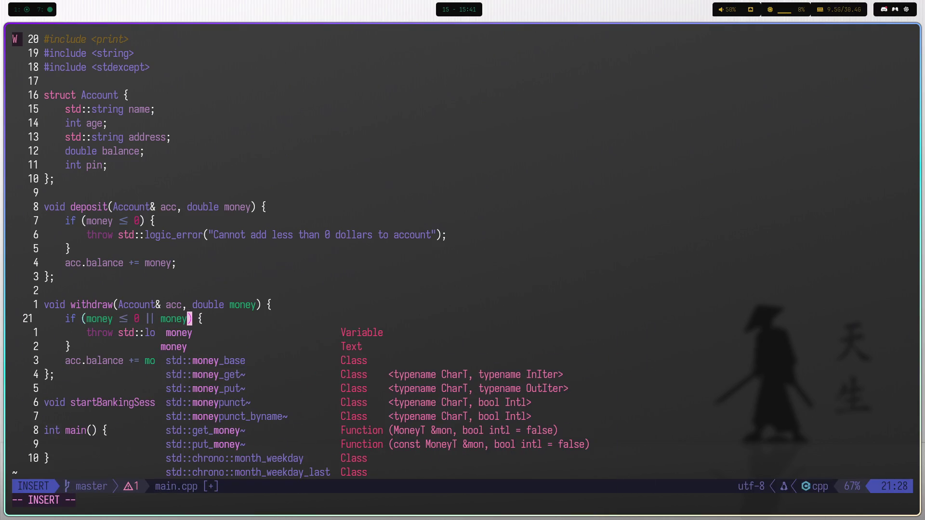
{"action": "key", "text": "BackSpace"}
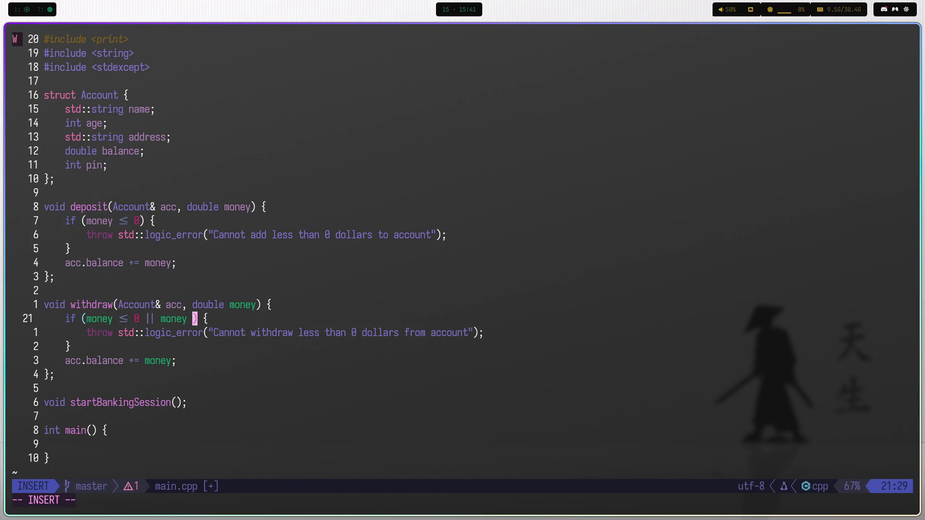
{"action": "type", "text": ">"}
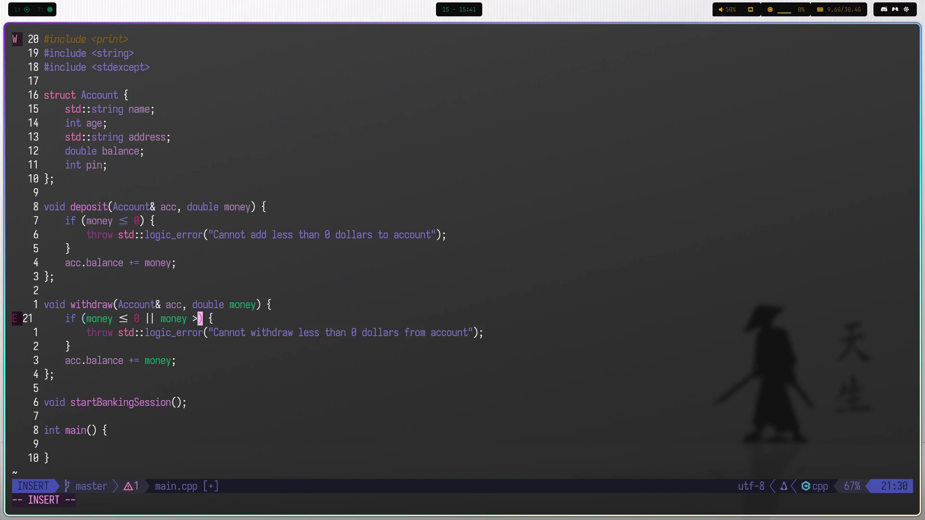
{"action": "type", "text": " acc."}
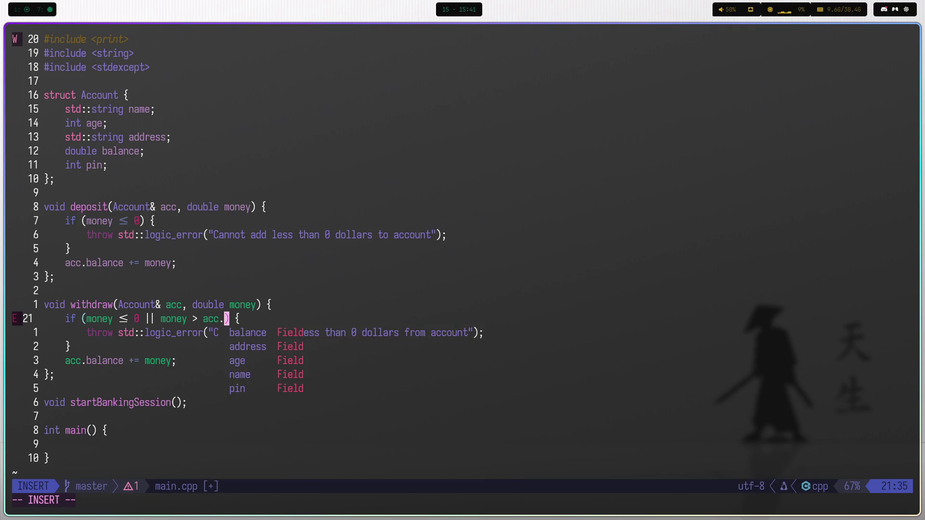
{"action": "key", "text": "Return"}
{"action": "key", "text": "Escape"}
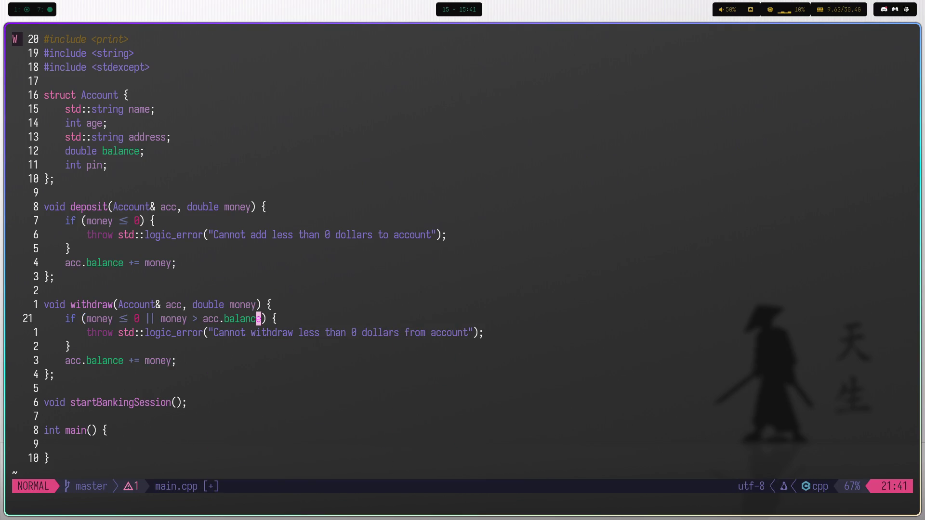
Rewrite withdraw's error message as 'Cannot withdraw this amount of money'.
{"action": "key", "text": "j"}
{"action": "key", "text": "e"}
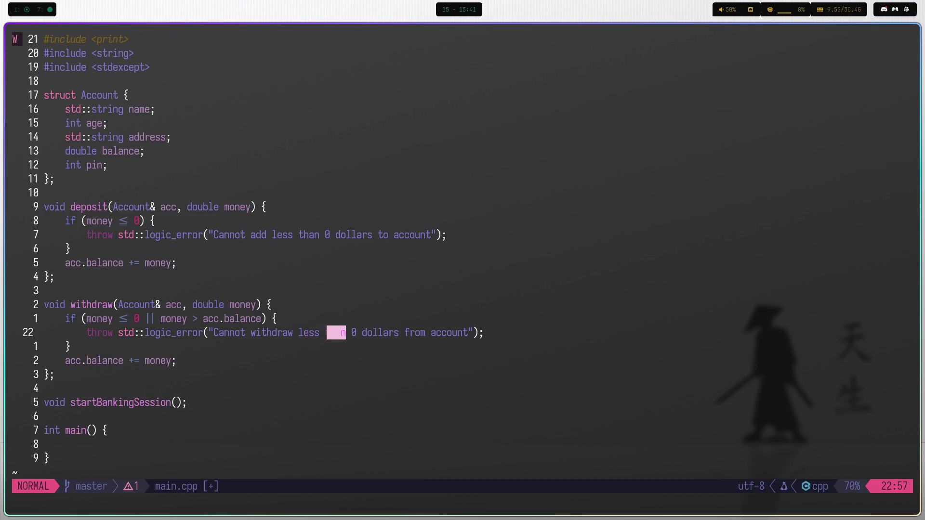
{"action": "key", "text": "w"}
{"action": "key", "text": "w"}
{"action": "key", "text": "b"}
{"action": "key", "text": "c"}
{"action": "key", "text": "i"}
{"action": "key", "text": "quotedbl"}
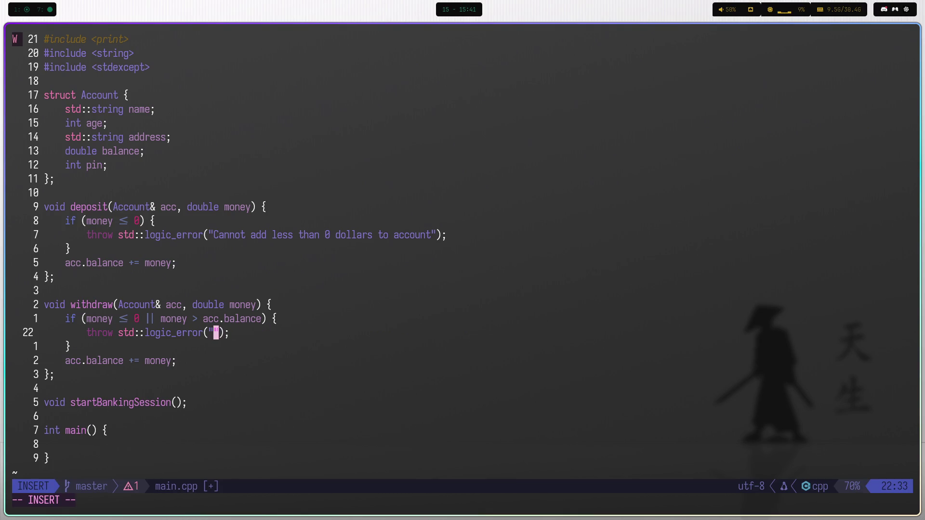
{"action": "type", "text": "Cannot wi"}
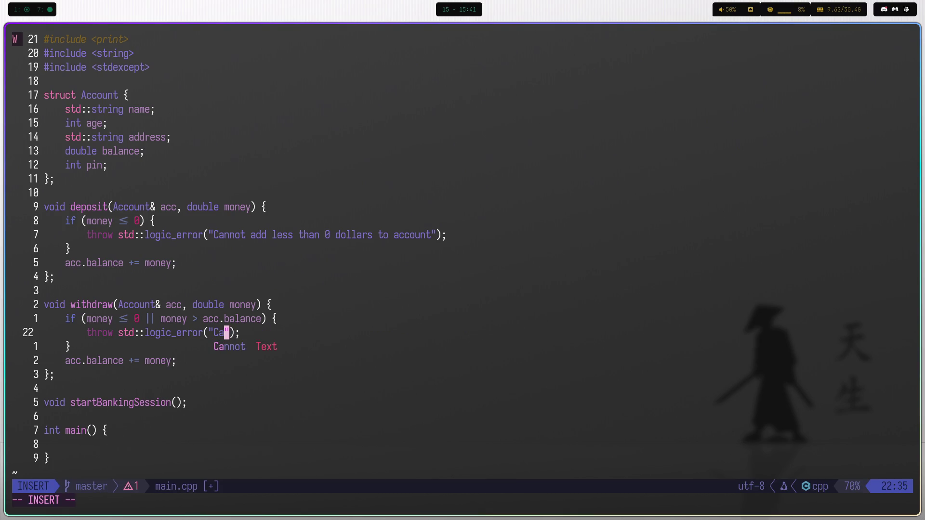
{"action": "type", "text": "thdraw "}
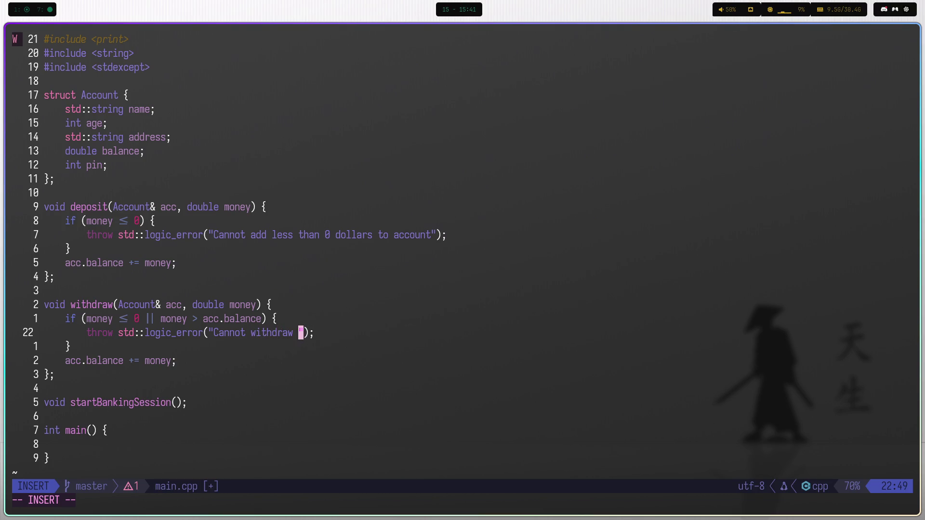
{"action": "type", "text": "more money"}
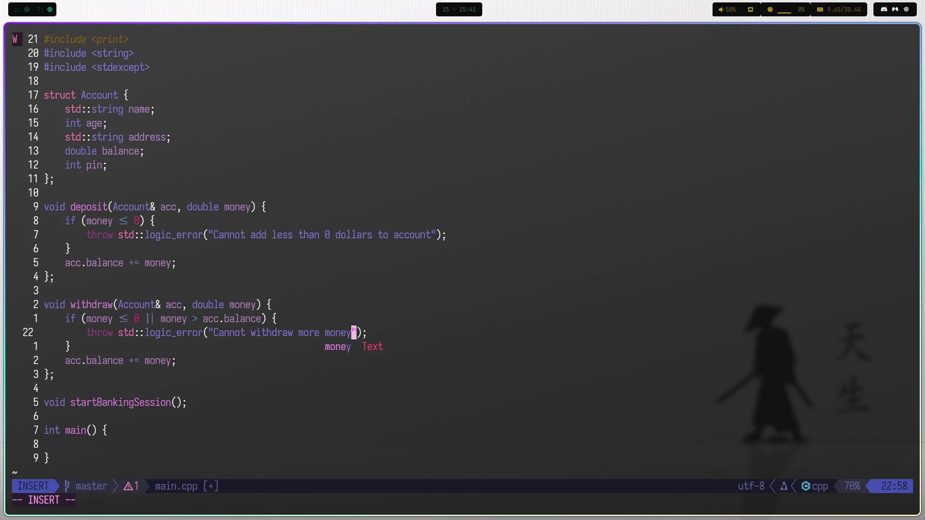
{"action": "type", "text": " than"}
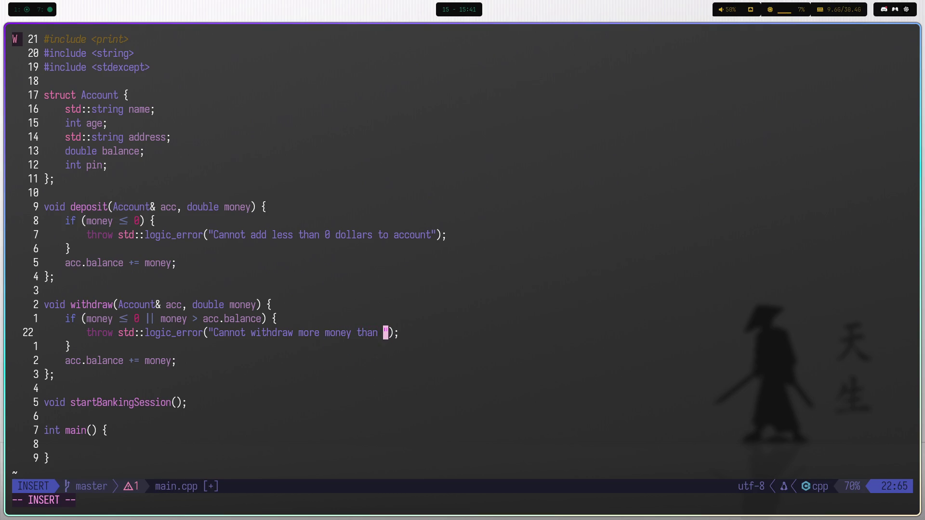
{"action": "key", "text": "BackSpace"}
{"action": "key", "text": "BackSpace"}
{"action": "key", "text": "BackSpace"}
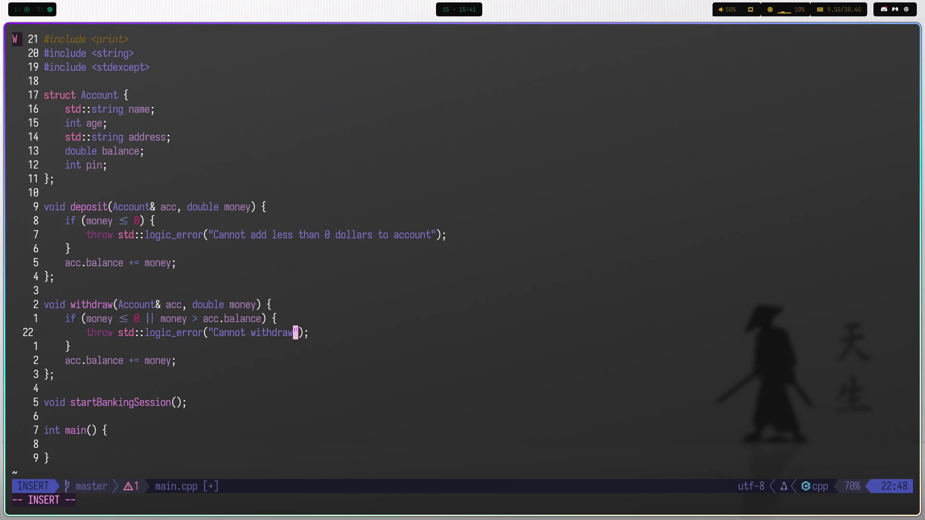
{"action": "type", "text": "this amou"}
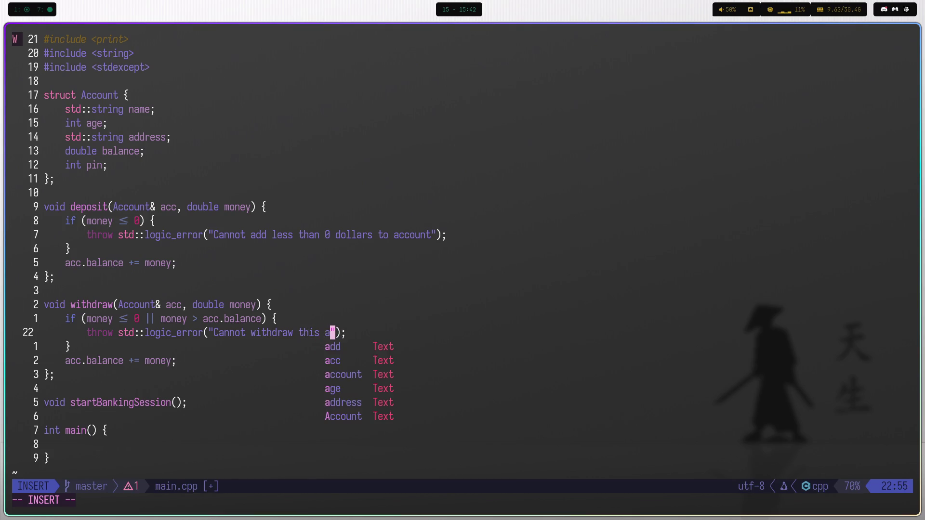
{"action": "type", "text": "nt o"}
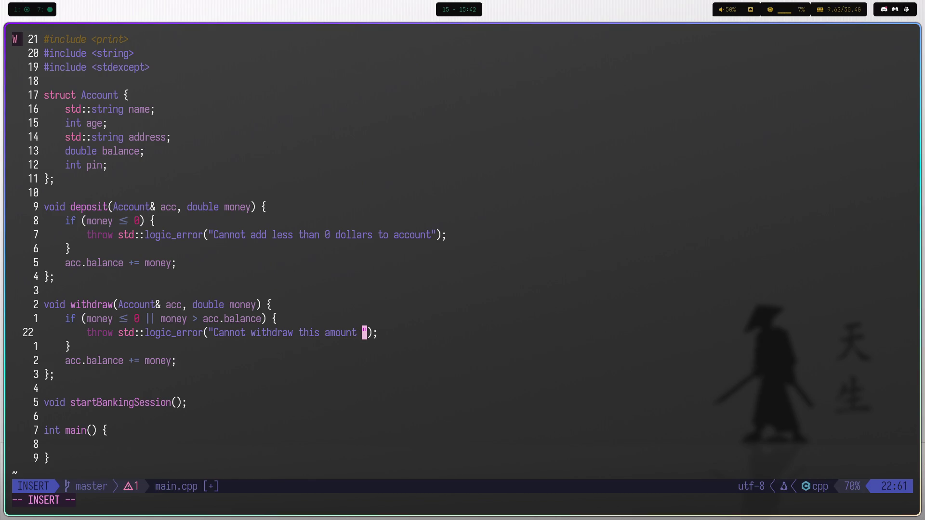
{"action": "type", "text": "f money"}
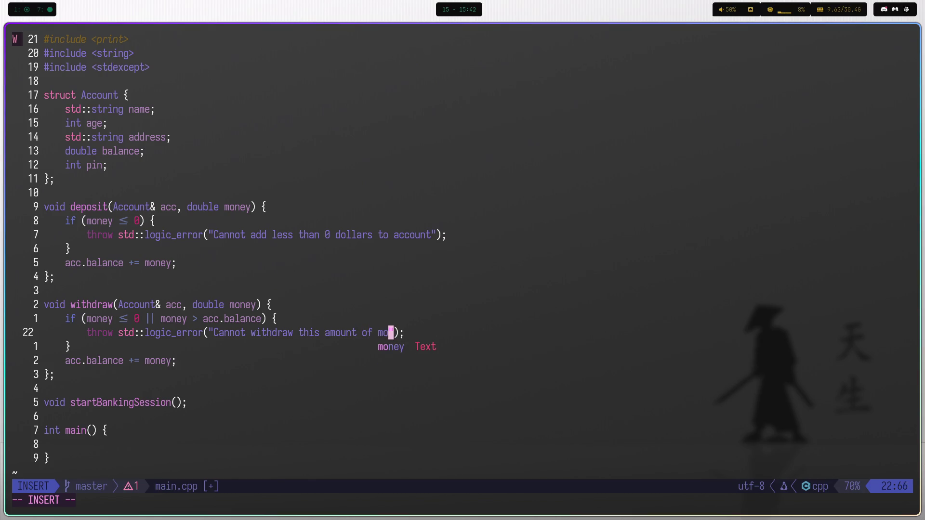
{"action": "key", "text": "Escape"}
Change deposit's error message to 'Cannot deposit this amount of money' and save main.cpp with :w.
{"action": "key", "text": "k"}
{"action": "key", "text": "k"}
{"action": "key", "text": "k"}
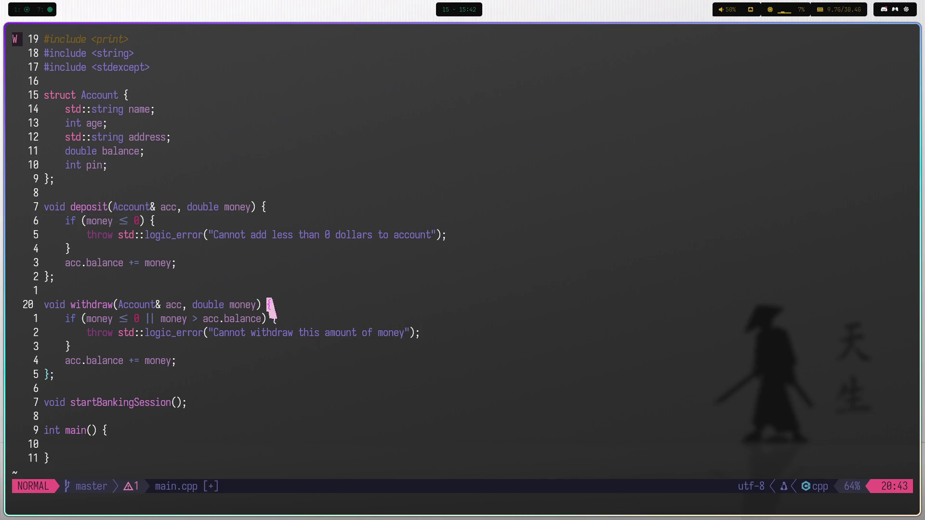
{"action": "key", "text": "c"}
{"action": "key", "text": "i"}
{"action": "key", "text": "w"}
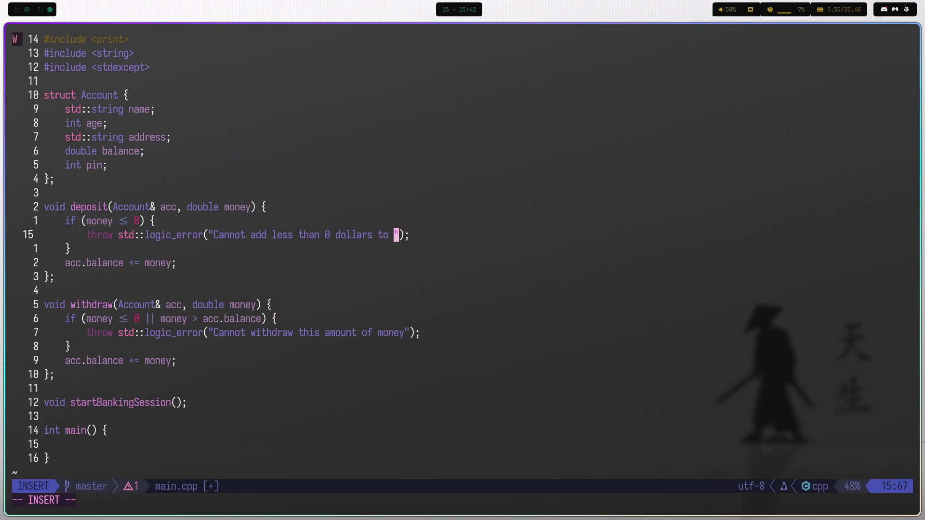
{"action": "key", "text": "BackSpace"}
{"action": "key", "text": "BackSpace"}
{"action": "key", "text": "BackSpace"}
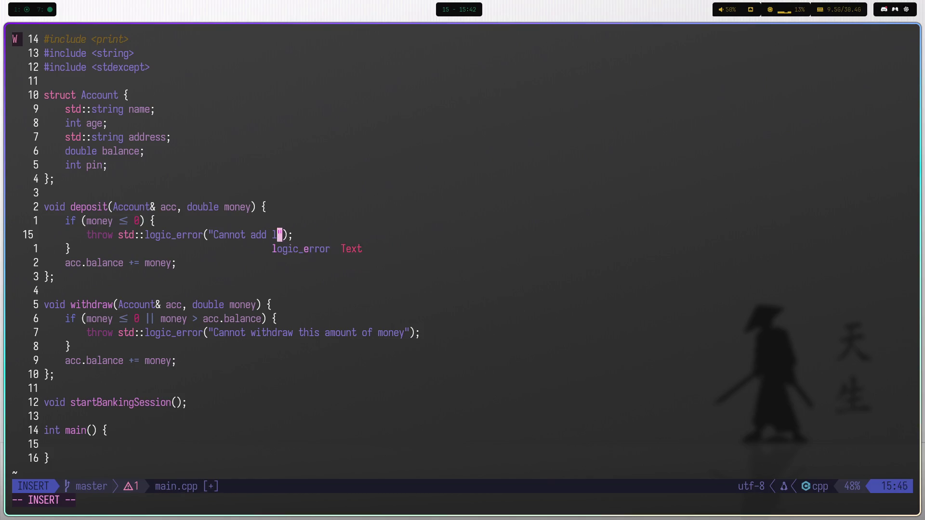
{"action": "type", "text": "deposi"}
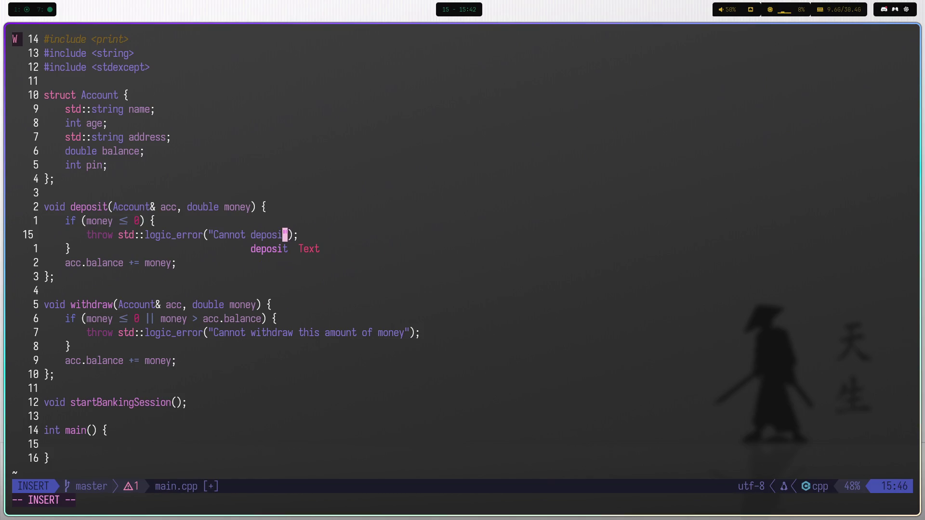
{"action": "type", "text": "t this a"}
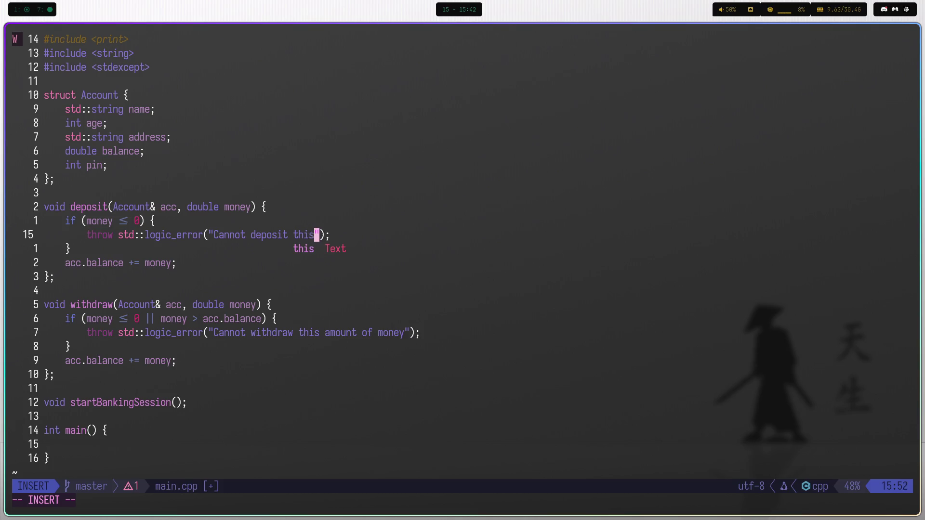
{"action": "type", "text": "mount of "}
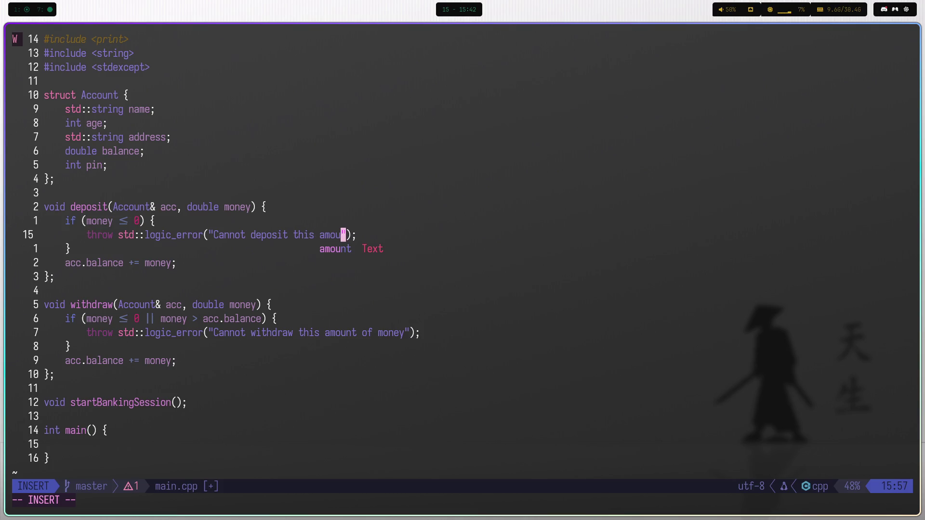
{"action": "type", "text": "money"}
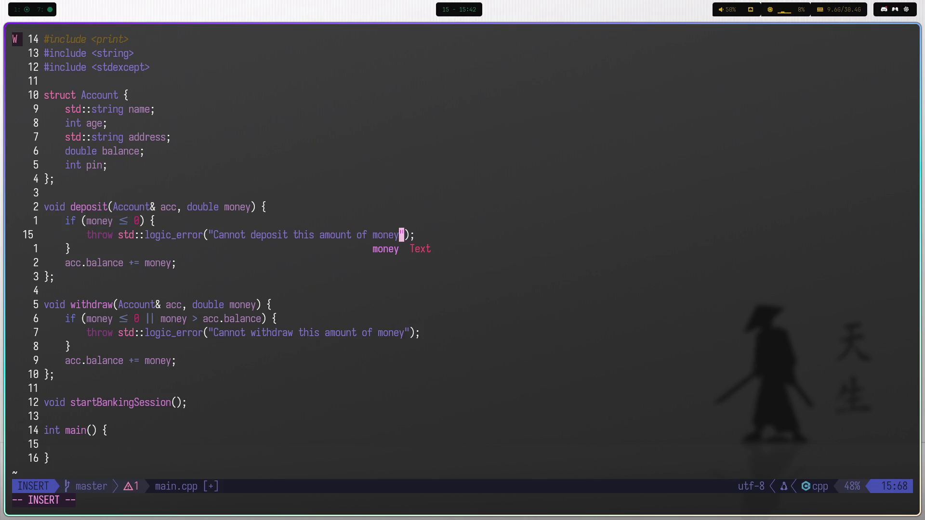
{"action": "key", "text": "Escape"}
{"action": "type", "text": ":w"}
{"action": "key", "text": "Return"}
Turn withdraw's += into -= so it subtracts money from acc.balance, then save with :w.
{"action": "key", "text": "j"}
{"action": "key", "text": "j"}
{"action": "key", "text": "j"}
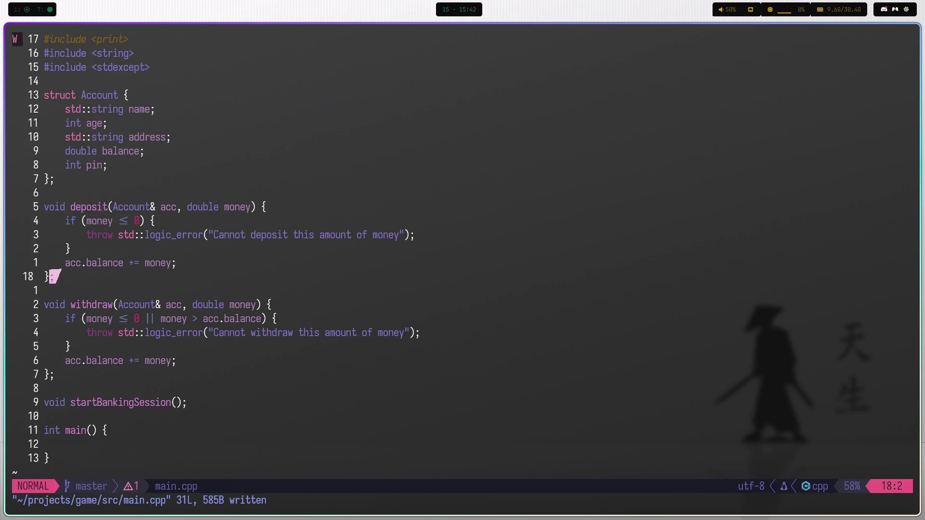
{"action": "type", "text": "j$bb"}
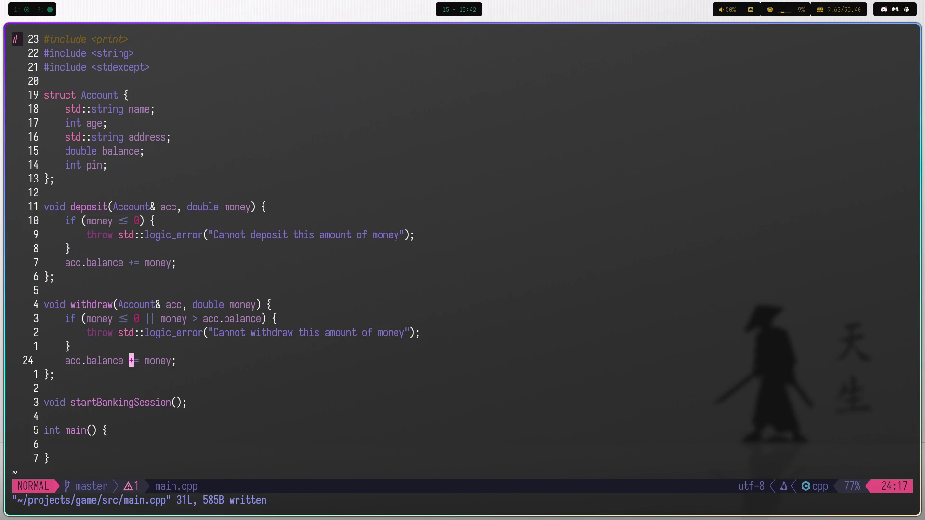
{"action": "type", "text": "s-"}
{"action": "key", "text": "Escape"}
{"action": "type", "text": ":w"}
{"action": "key", "text": "Return"}
{"action": "type", "text": ":"}
{"action": "key", "text": "Escape"}
Open two blank lines above the startBankingSession declaration.
{"action": "key", "text": "k"}
{"action": "key", "text": "j"}
{"action": "key", "text": "j"}
{"action": "key", "text": "j"}
{"action": "key", "text": "j"}
{"action": "key", "text": "k"}
{"action": "key", "text": "k"}
{"action": "key", "text": "k"}
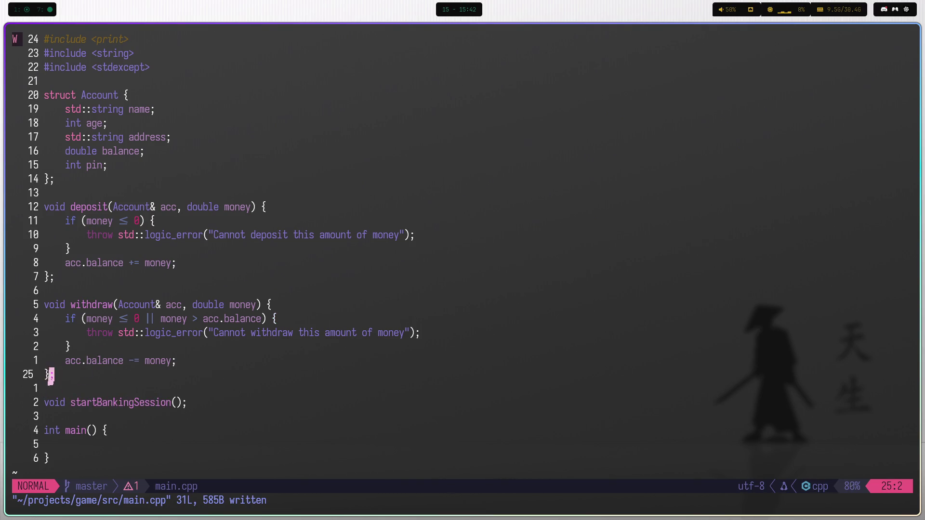
{"action": "key", "text": "k"}
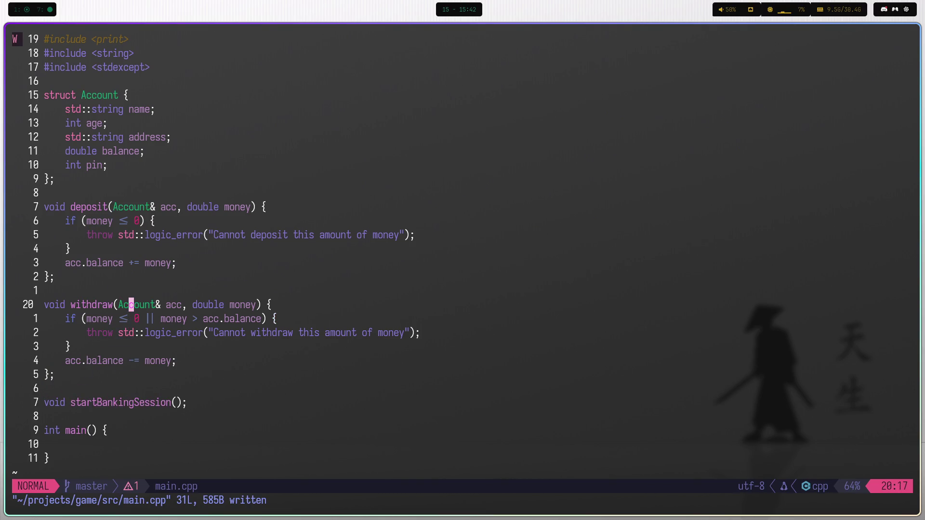
{"action": "key", "text": "j"}
{"action": "key", "text": "j"}
{"action": "key", "text": "j"}
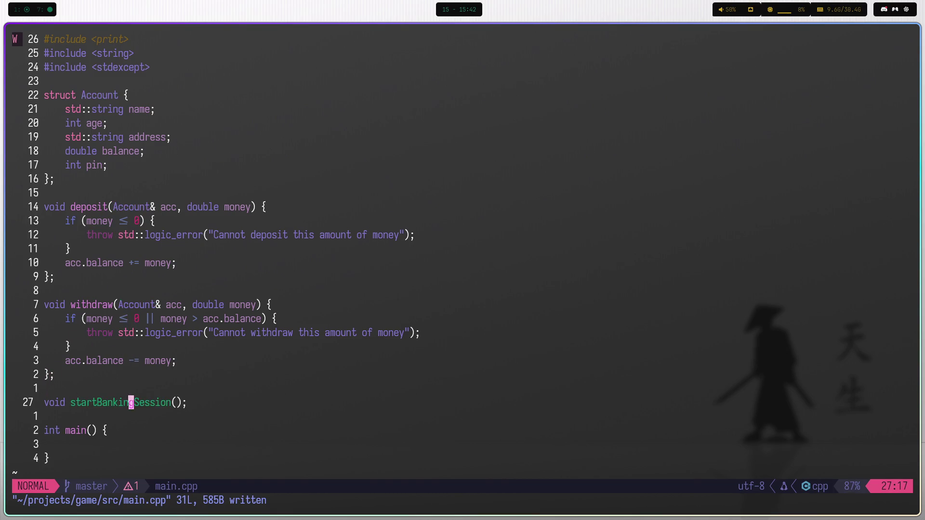
{"action": "key", "text": "O"}
{"action": "key", "text": "Escape"}
{"action": "key", "text": "O"}
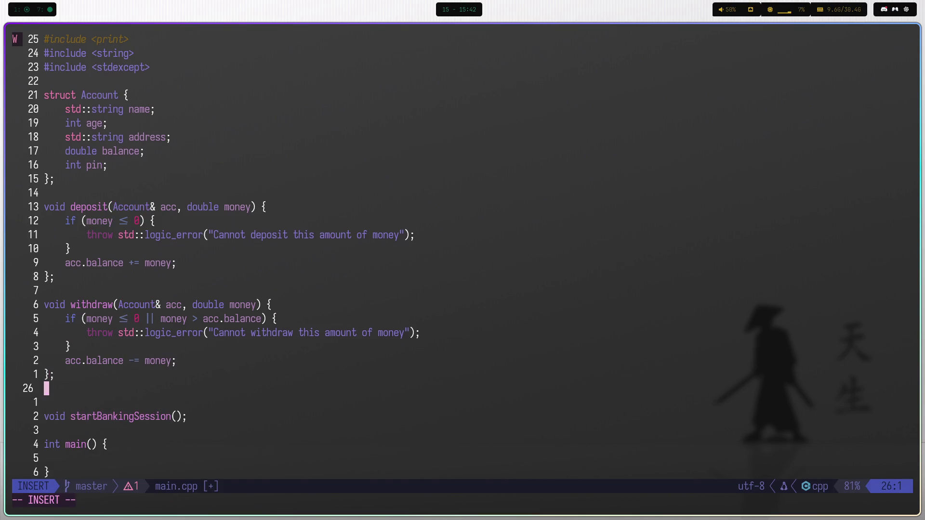
Write the empty std::string checkBalance(const Account&) { } function with its closing brace.
{"action": "type", "text": "voi"}
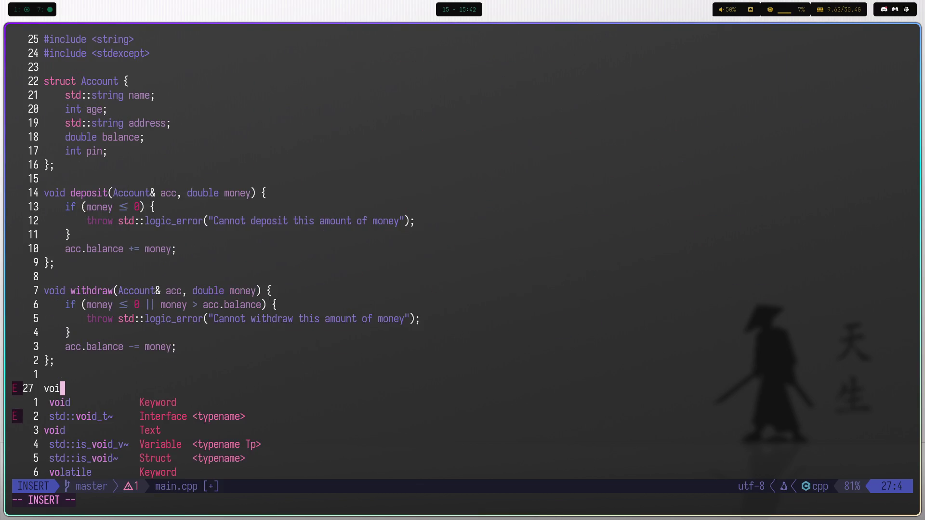
{"action": "key", "text": "BackSpace"}
{"action": "key", "text": "BackSpace"}
{"action": "key", "text": "BackSpace"}
{"action": "type", "text": "std"}
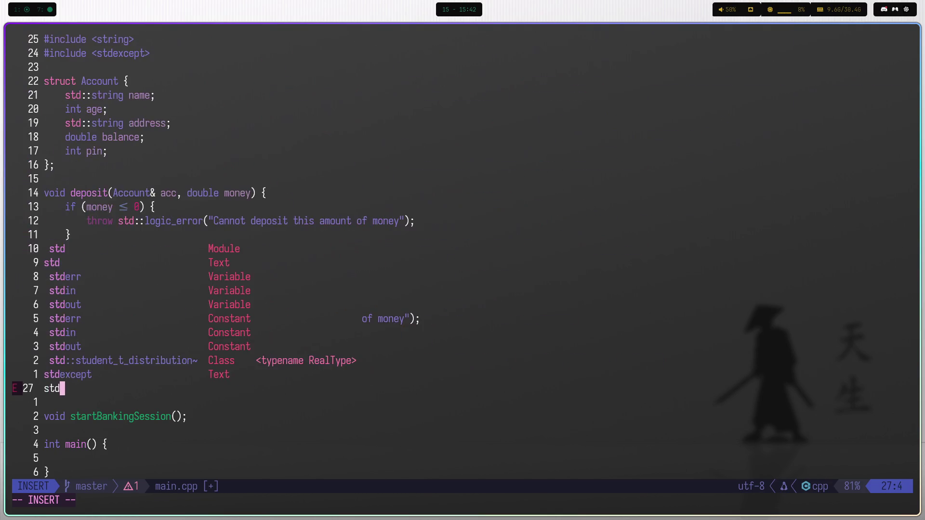
{"action": "type", "text": "::string"}
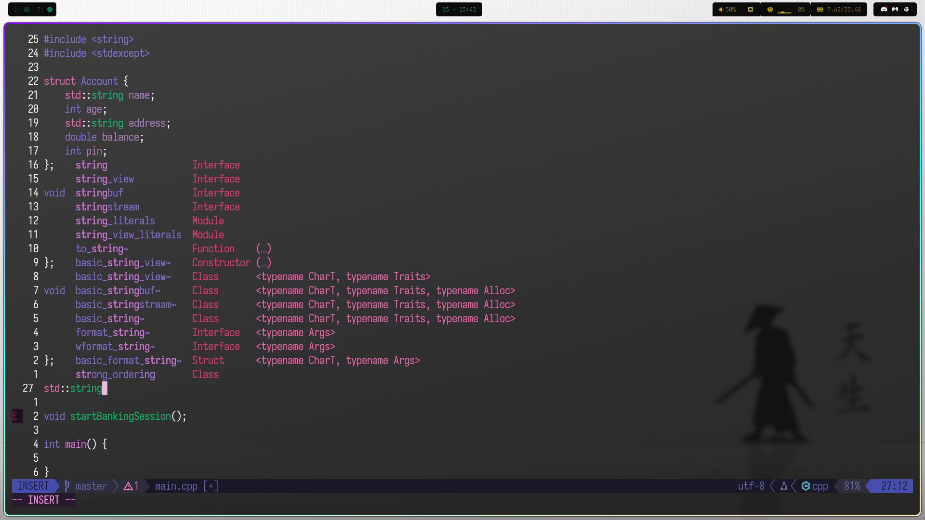
{"action": "type", "text": " checkBala"}
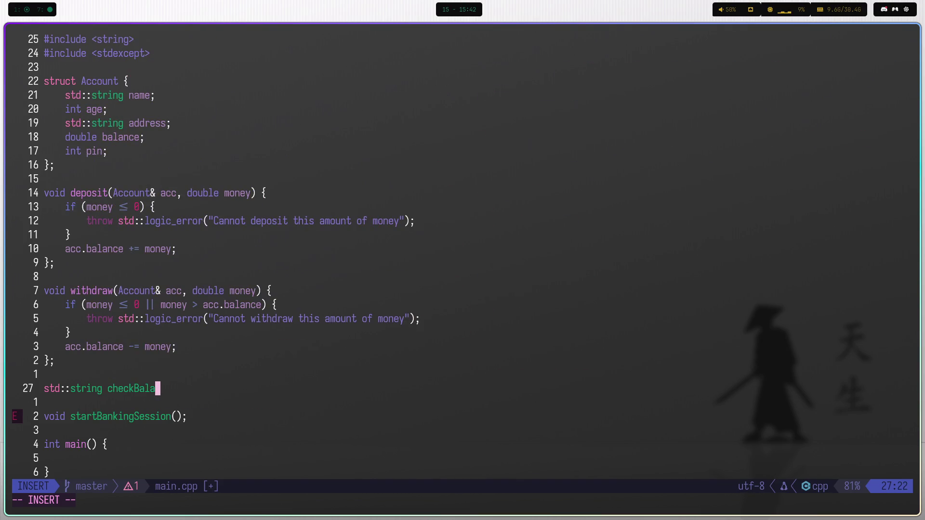
{"action": "type", "text": "nce("}
{"action": "type", "text": "const Account"}
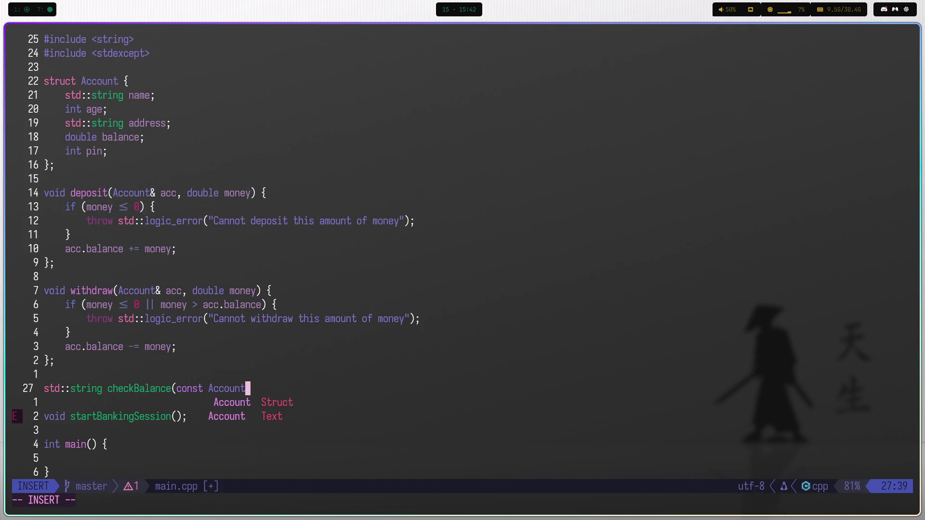
{"action": "type", "text": "&"}
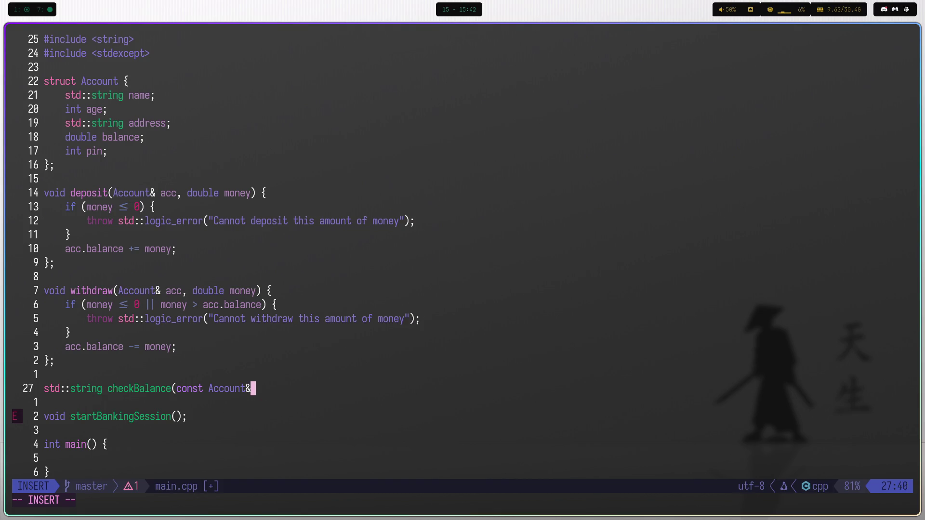
{"action": "type", "text": ") {"}
{"action": "key", "text": "Return"}
{"action": "type", "text": "}|"}
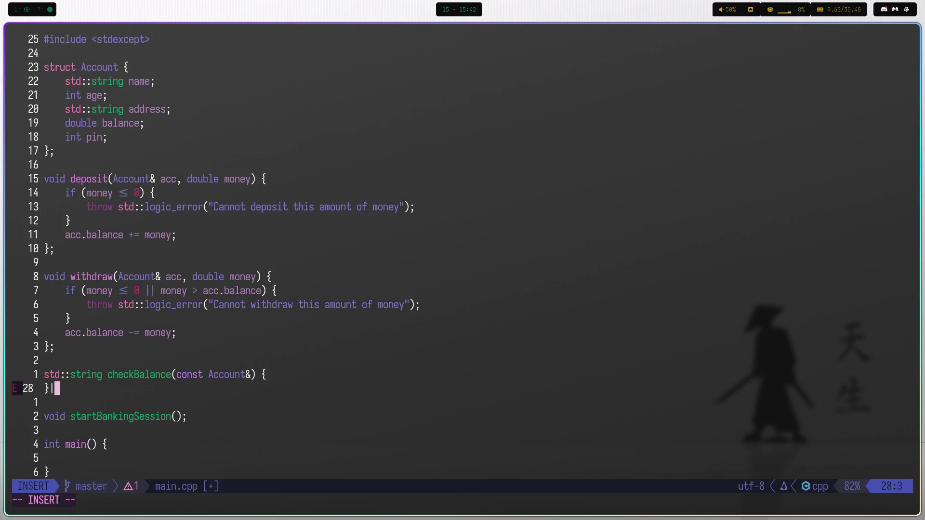
{"action": "key", "text": "Escape"}
Begin checkBalance's body with return std::printf("Your balance is, choosing printf from completion.
{"action": "key", "text": "O"}
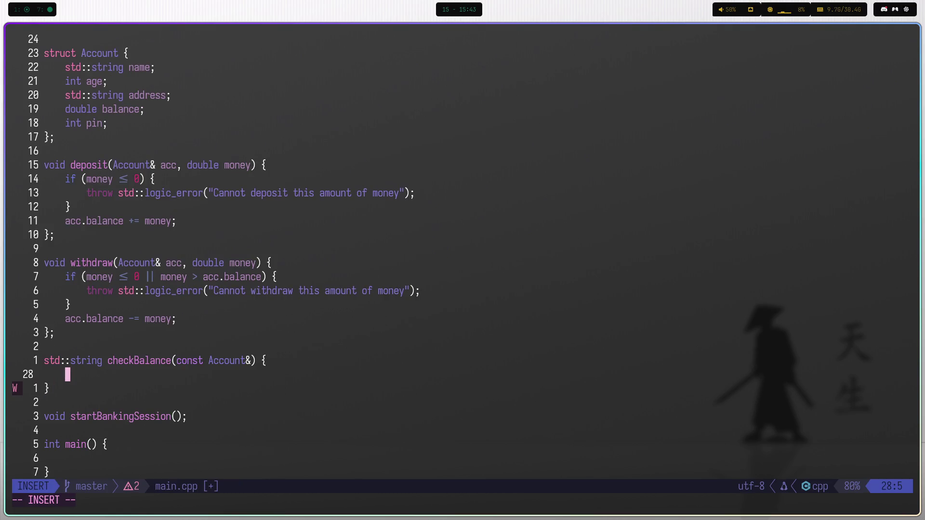
{"action": "type", "text": "return a"}
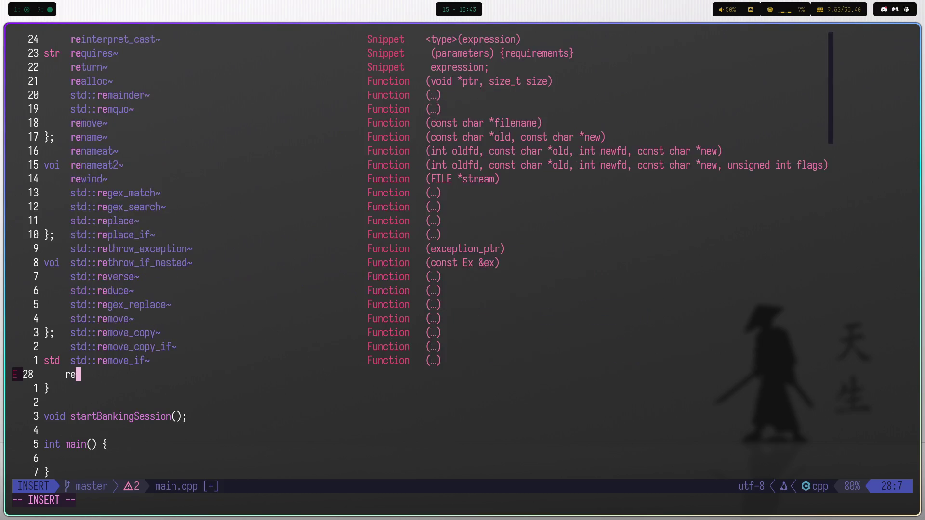
{"action": "key", "text": "BackSpace"}
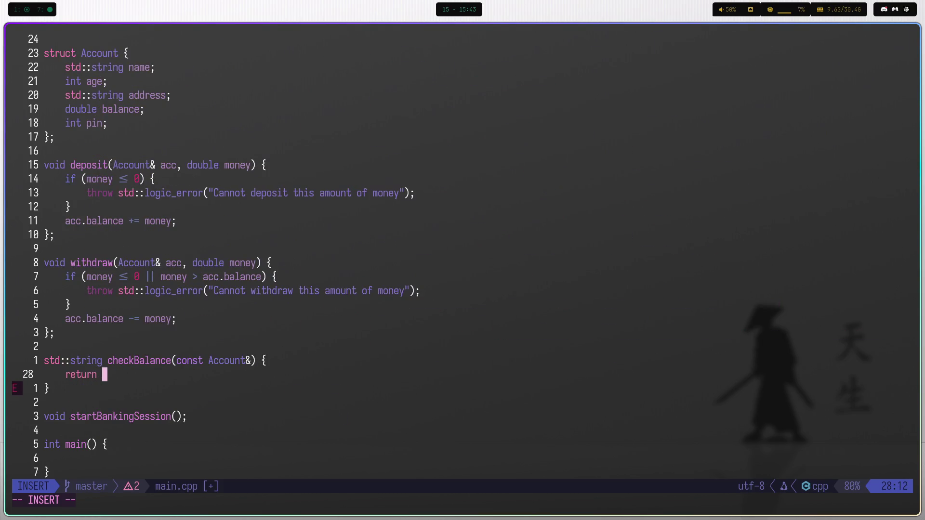
{"action": "type", "text": "std"}
{"action": "key", "text": "Tab"}
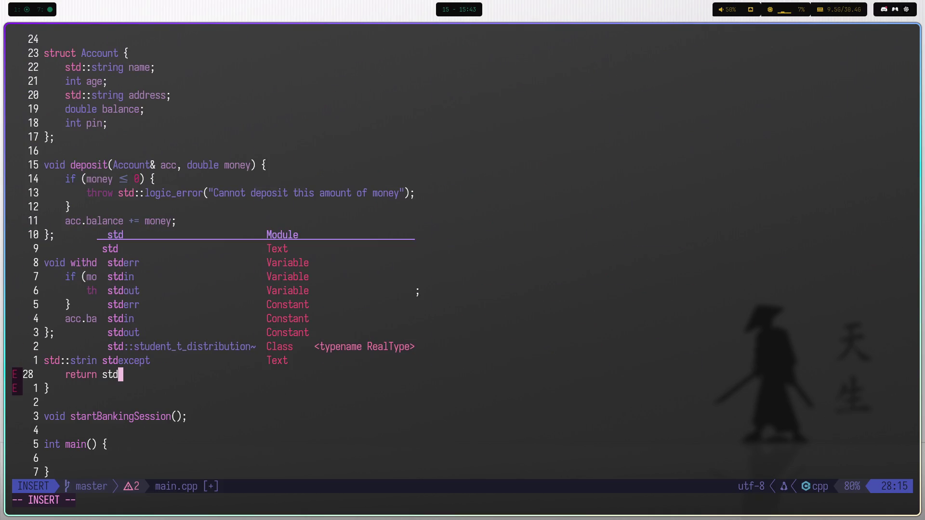
{"action": "type", "text": "::"}
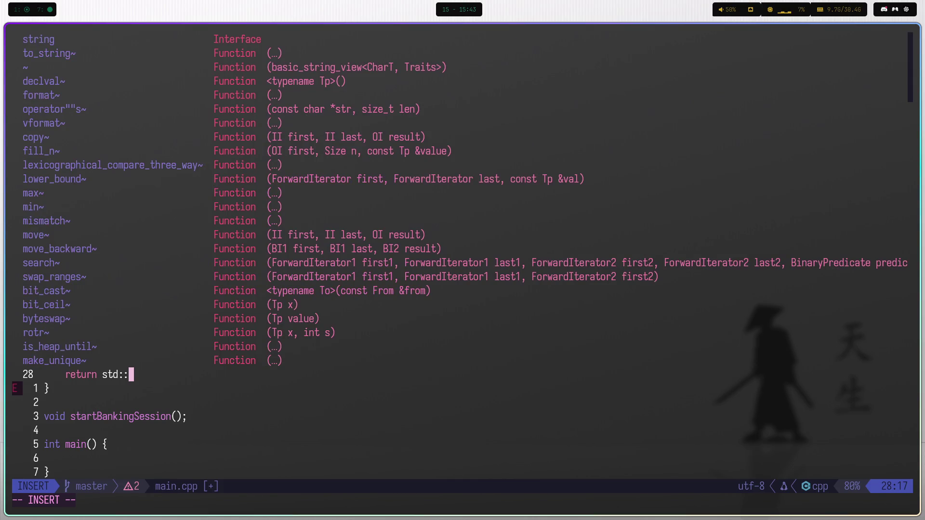
{"action": "type", "text": "prin"}
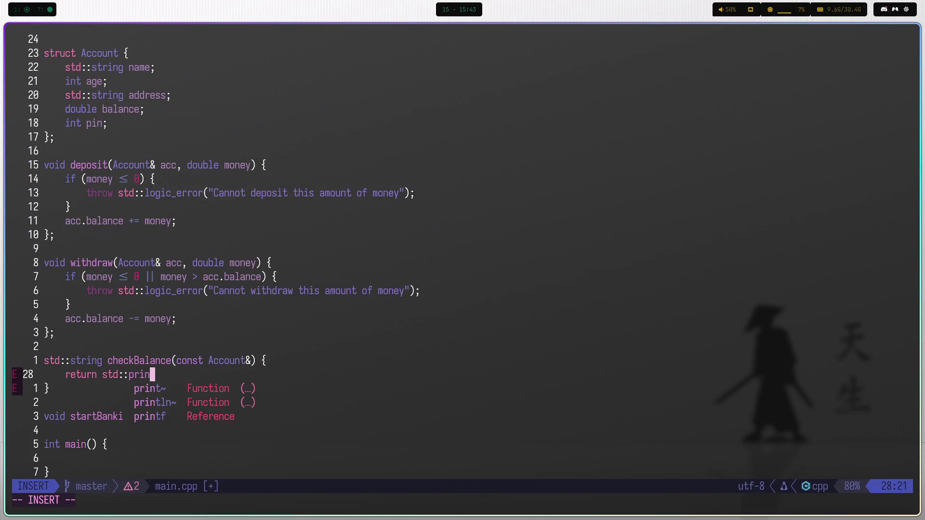
{"action": "key", "text": "Tab"}
{"action": "key", "text": "Tab"}
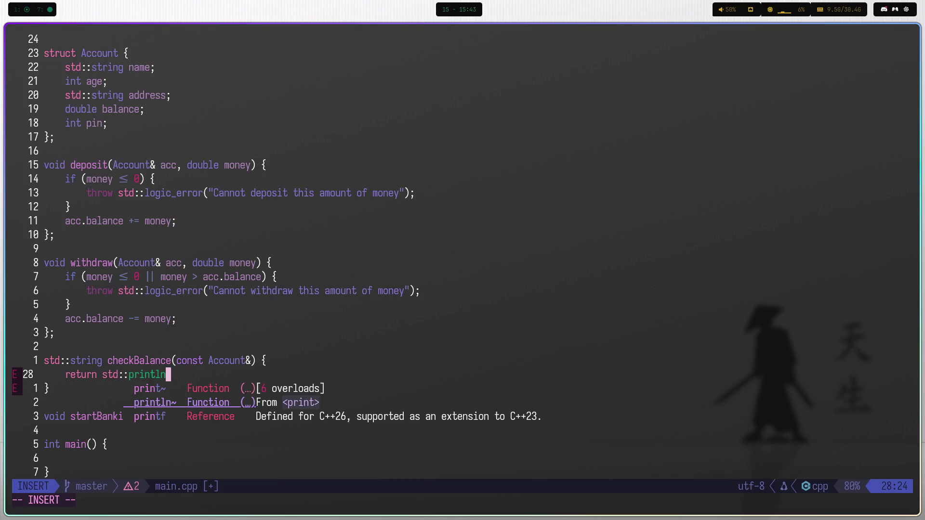
{"action": "key", "text": "Tab"}
{"action": "key", "text": "Return"}
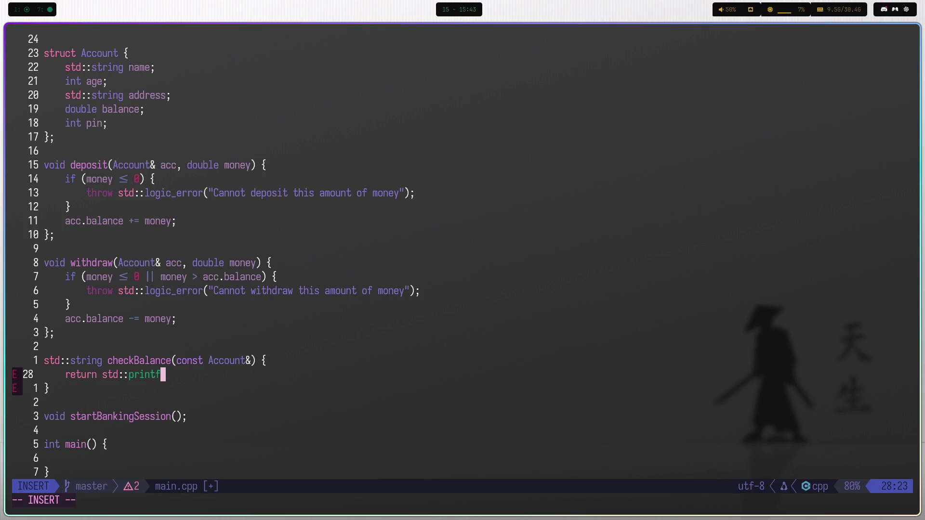
{"action": "type", "text": "("}
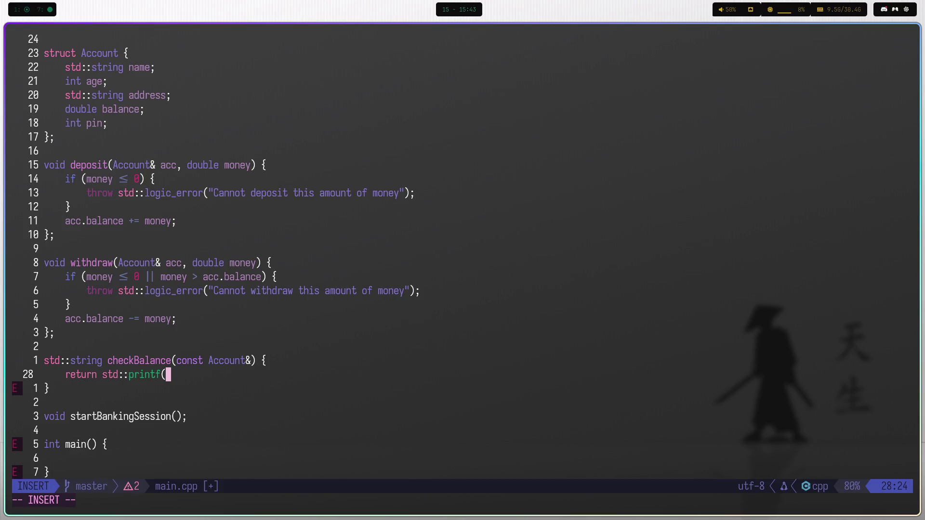
{"action": "type", "text": "\"Your bala"}
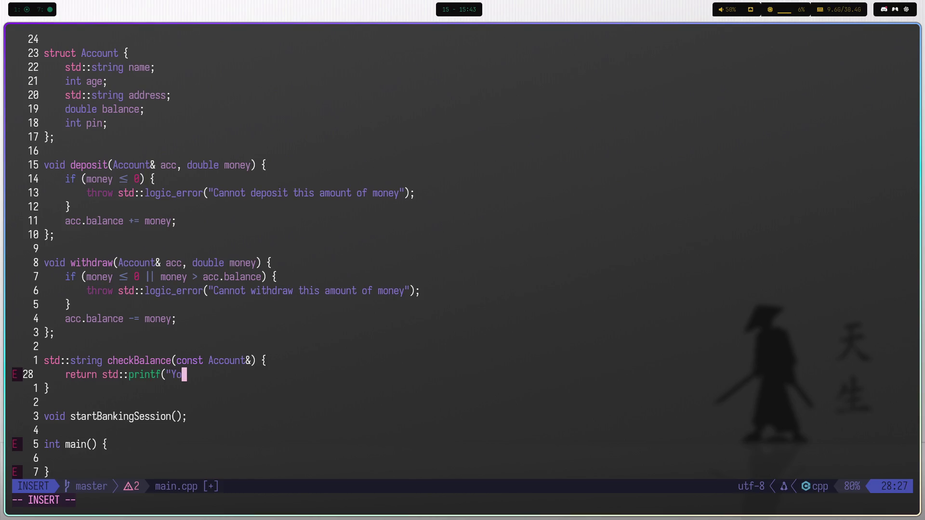
{"action": "type", "text": "nce is"}
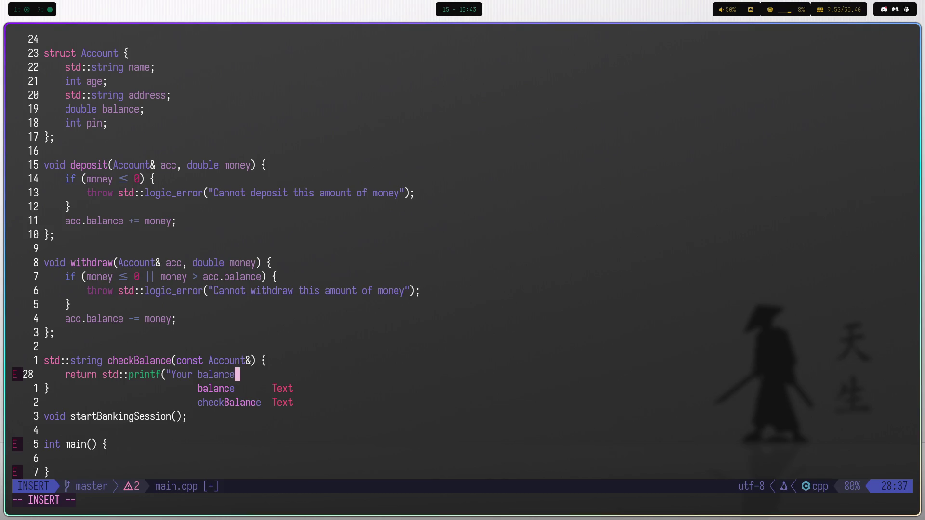
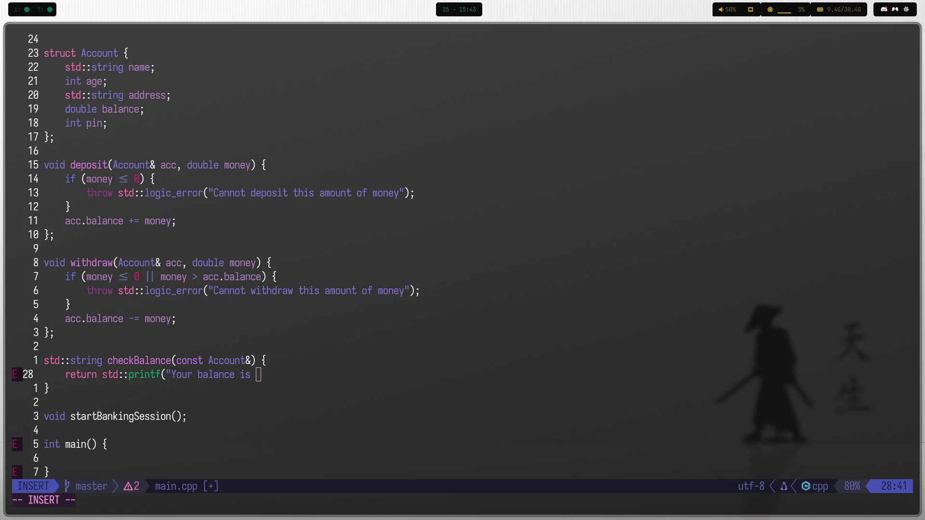
Finish the printf balance message with ': %f");' and save main.cpp.
{"action": "key", "text": "BackSpace"}
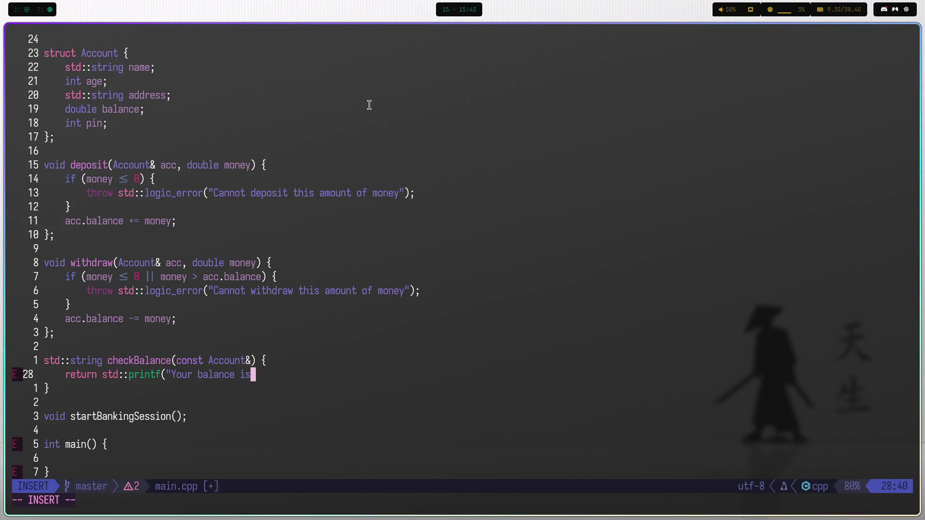
{"action": "type", "text": ": "}
{"action": "type", "text": "%f"}
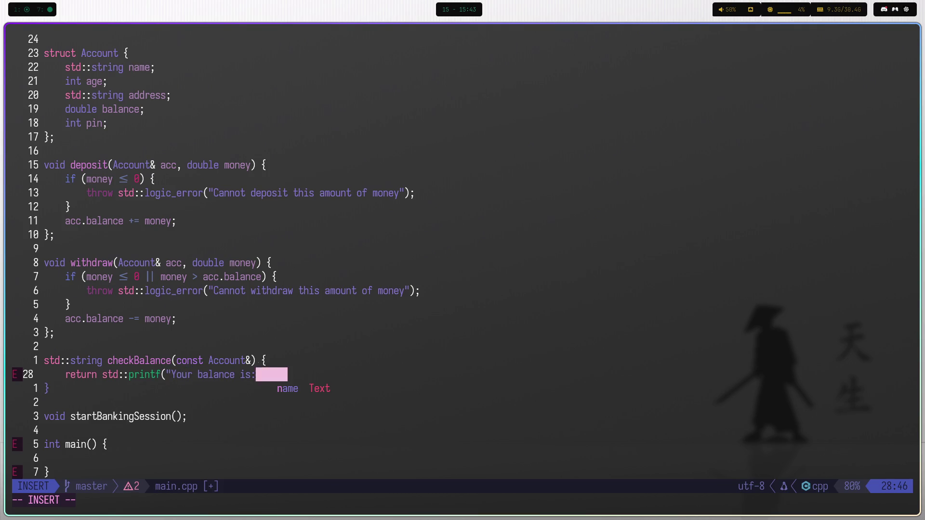
{"action": "type", "text": "\\n\");"}
{"action": "key", "text": "Escape"}
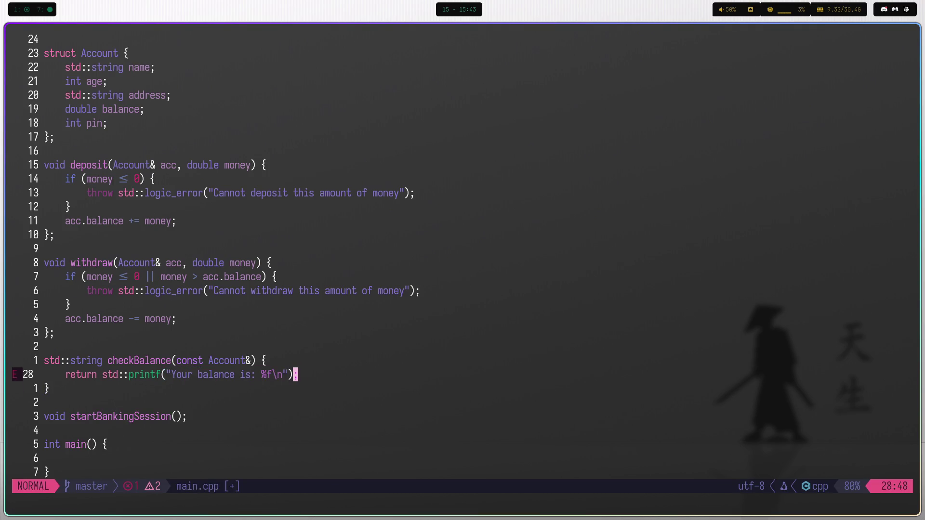
{"action": "type", "text": ":w"}
{"action": "key", "text": "Return"}
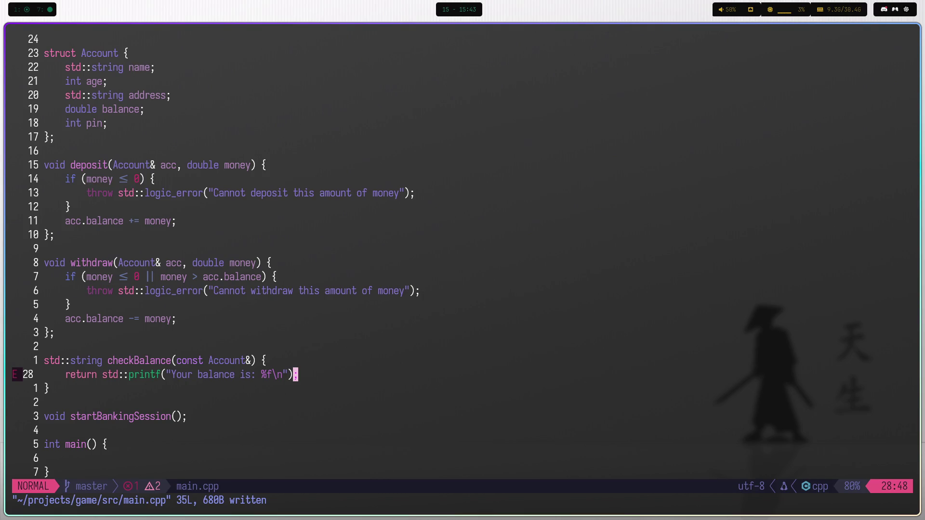
{"action": "type", "text": ":w"}
{"action": "key", "text": "Return"}
Remove std::printf( from the start of the balance return line.
{"action": "key", "text": "h"}
{"action": "key", "text": "h"}
{"action": "key", "text": "h"}
{"action": "key", "text": "b"}
{"action": "key", "text": "b"}
{"action": "key", "text": "b"}
{"action": "key", "text": "w"}
{"action": "key", "text": "l"}
{"action": "key", "text": "s"}
{"action": "key", "text": "ctrl+w"}
{"action": "key", "text": "ctrl+w"}
{"action": "key", "text": "ctrl+w"}
{"action": "key", "text": "Escape"}
{"action": "key", "text": "e"}
{"action": "key", "text": "e"}
{"action": "key", "text": "e"}
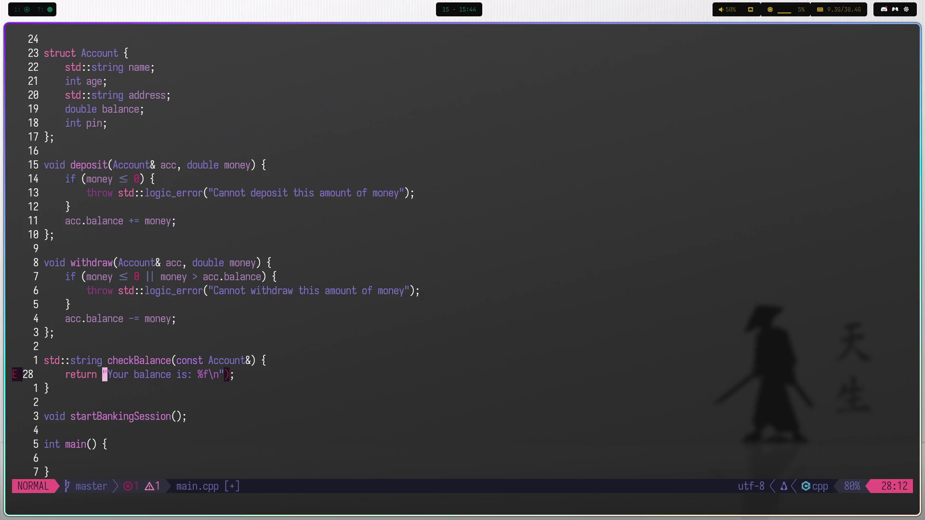
Replace the format specifier ending with '" + acc.' after the message string.
{"action": "key", "text": "w"}
{"action": "key", "text": "w"}
{"action": "key", "text": "w"}
{"action": "key", "text": "a"}
{"action": "key", "text": "Left"}
{"action": "key", "text": "BackSpace"}
{"action": "key", "text": "BackSpace"}
{"action": "key", "text": "BackSpace"}
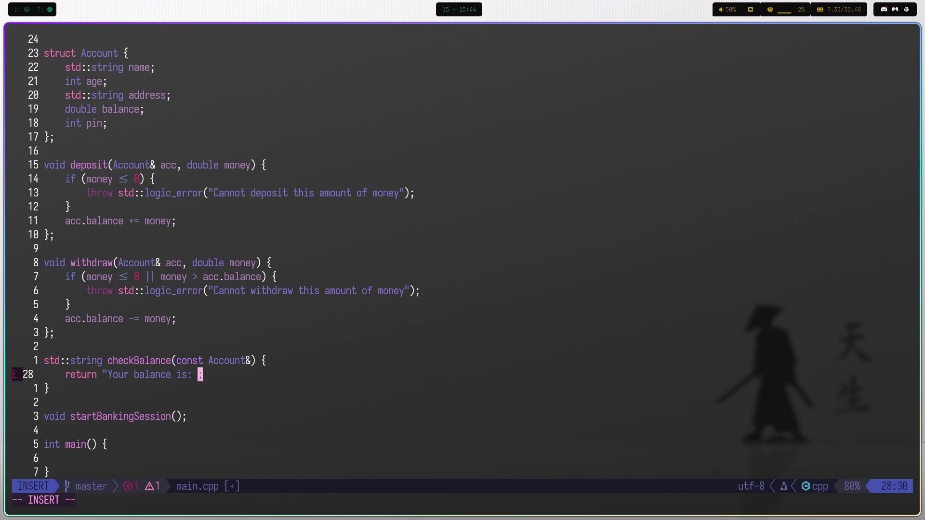
{"action": "type", "text": "\" + "}
{"action": "type", "text": "acc."}
Drop the stray dot and name the checkBalance parameter acc.
{"action": "key", "text": "BackSpace"}
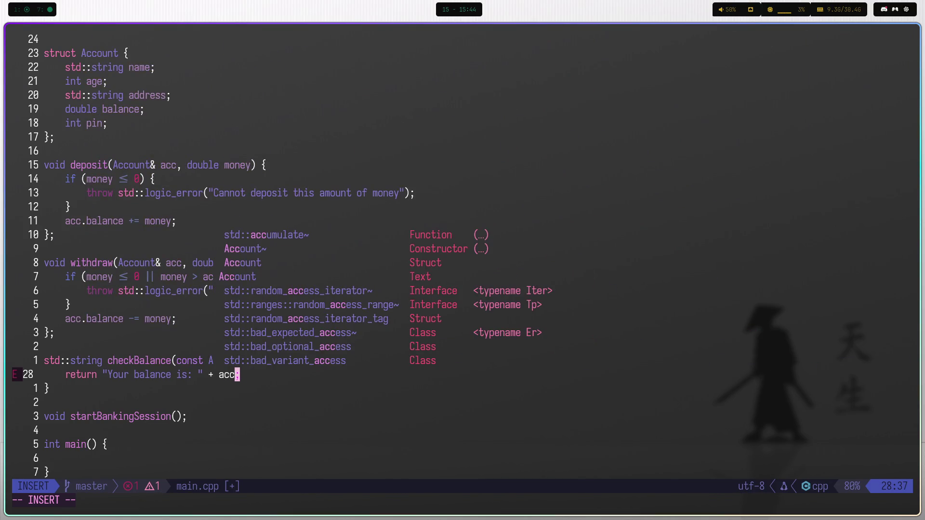
{"action": "key", "text": "Escape"}
{"action": "key", "text": "k"}
{"action": "key", "text": "l"}
{"action": "key", "text": "l"}
{"action": "key", "text": "l"}
{"action": "key", "text": "i"}
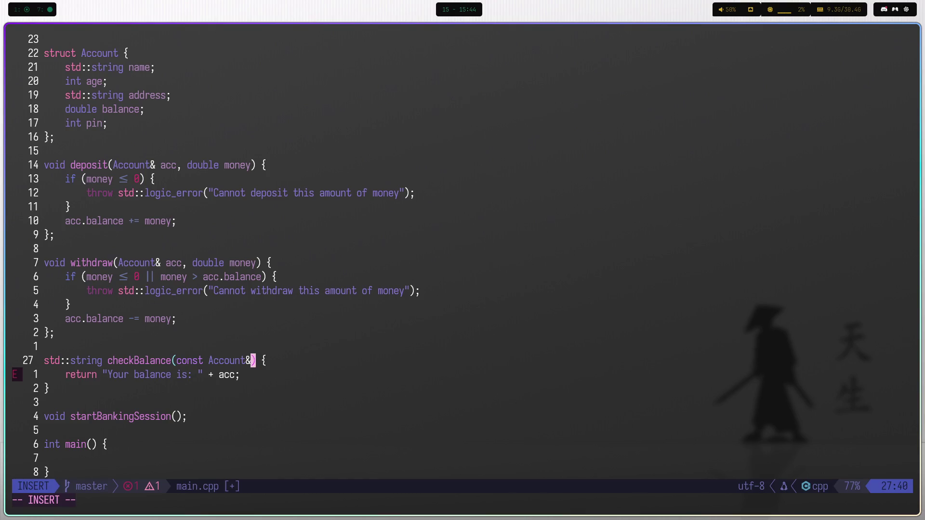
{"action": "key", "text": "Escape"}
{"action": "key", "text": "j"}
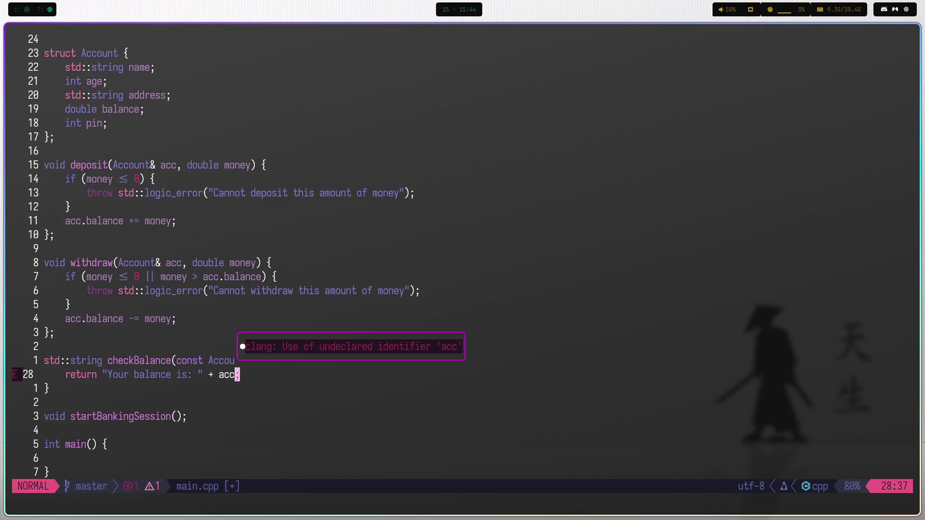
{"action": "type", "text": "klia"}
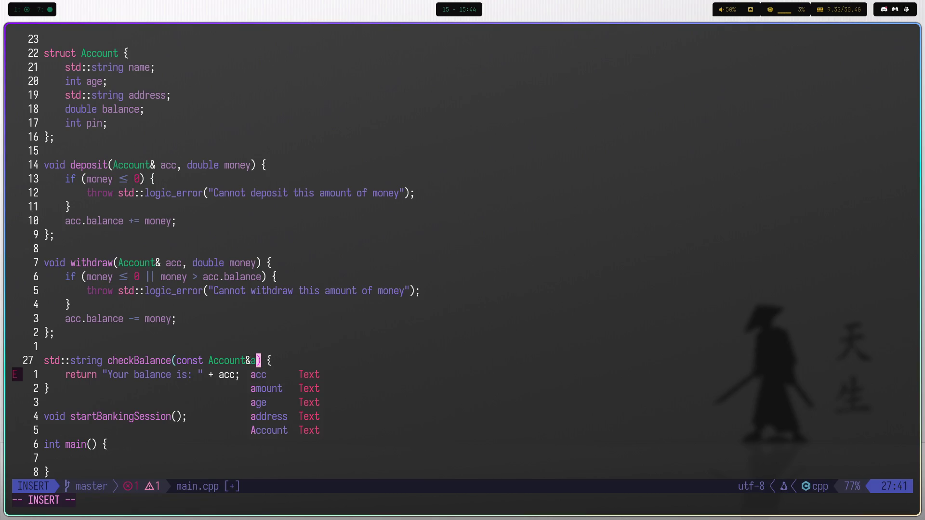
{"action": "type", "text": "cc"}
{"action": "key", "text": "Left"}
{"action": "key", "text": "Left"}
{"action": "key", "text": "Left"}
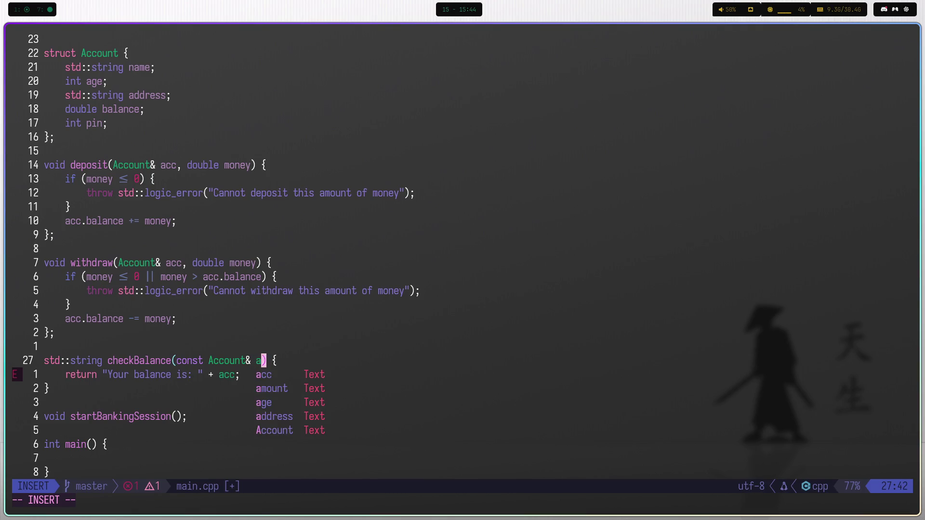
{"action": "key", "text": "Right"}
{"action": "key", "text": "Right"}
{"action": "key", "text": "Right"}
{"action": "key", "text": "Escape"}
Complete the return expression as acc.balance and save main.cpp.
{"action": "type", "text": "j"}
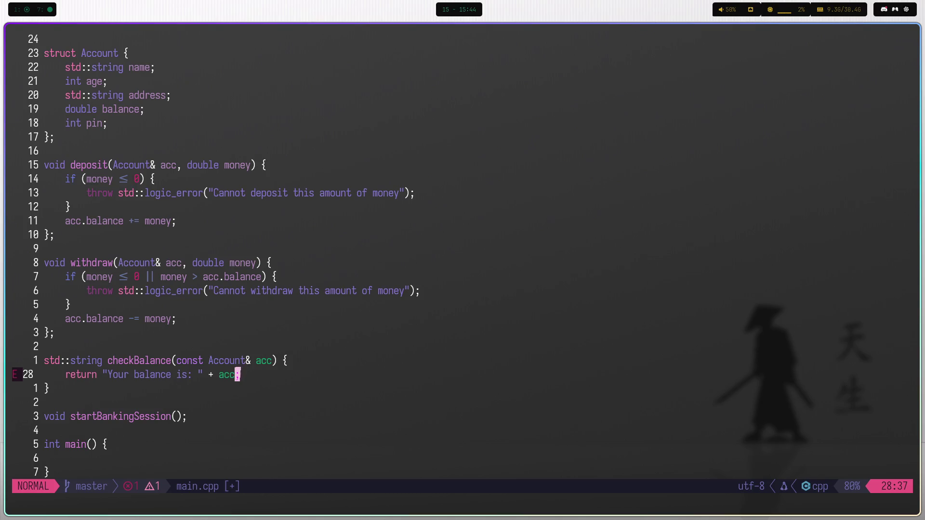
{"action": "type", "text": "i."}
{"action": "key", "text": "Return"}
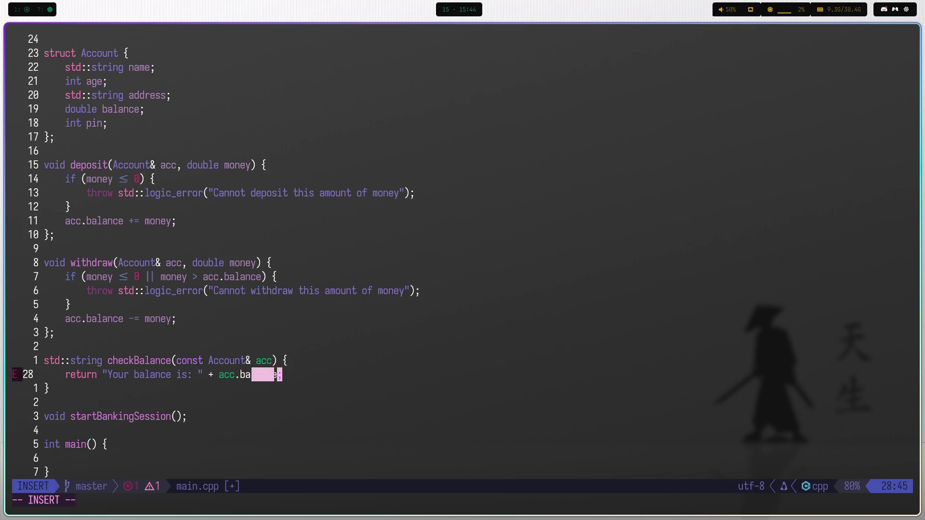
{"action": "key", "text": "Escape"}
{"action": "type", "text": ":w"}
{"action": "key", "text": "Return"}
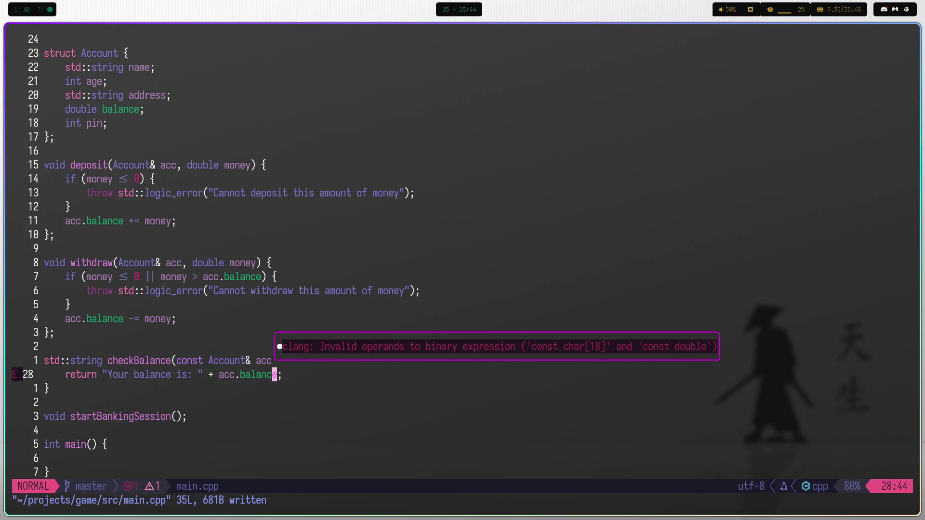
Clean the stray characters after balance, inspect the field, and delete the plus sign.
{"action": "type", "text": "a."}
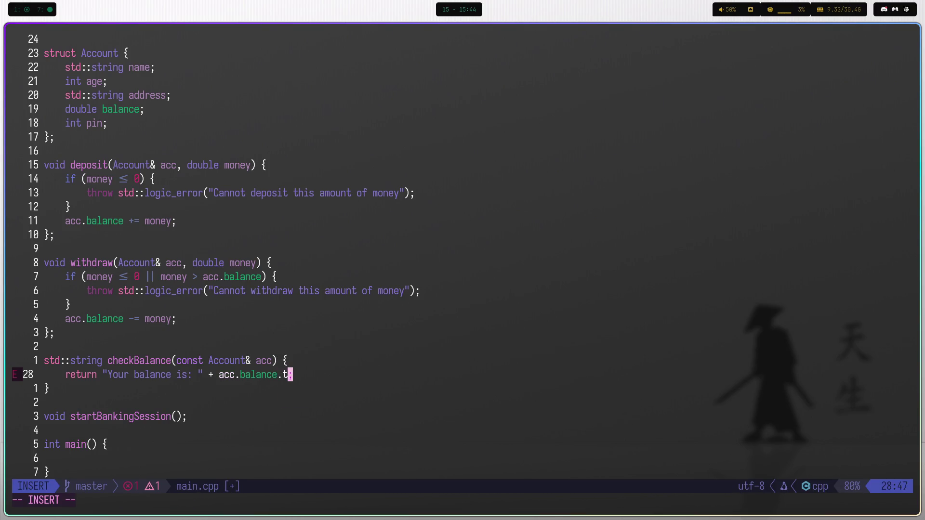
{"action": "type", "text": "t"}
{"action": "key", "text": "BackSpace"}
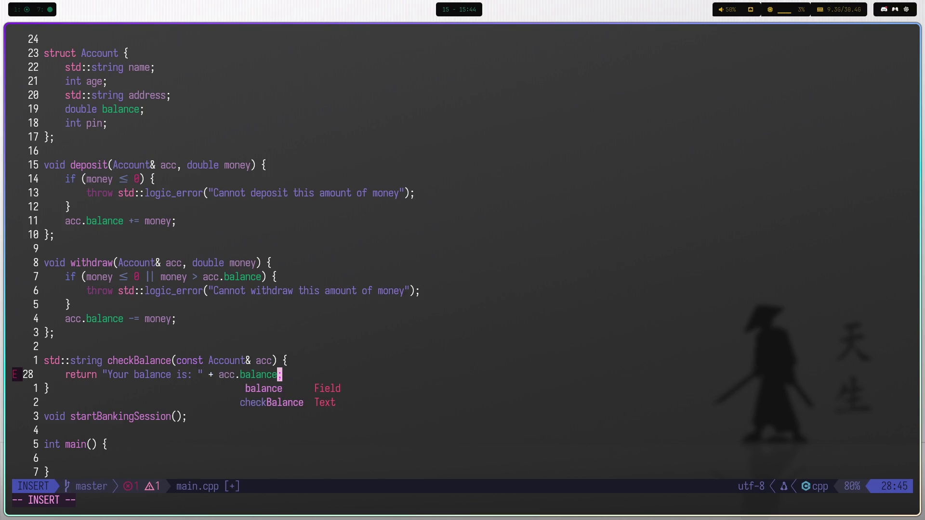
{"action": "key", "text": "BackSpace"}
{"action": "key", "text": "Escape"}
{"action": "key", "text": "shift+k"}
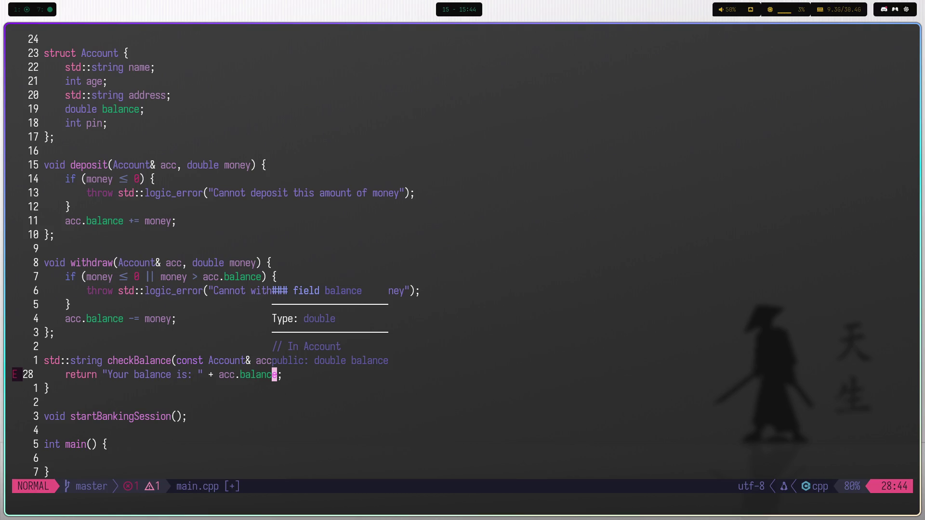
{"action": "key", "text": "a"}
{"action": "key", "text": "Escape"}
{"action": "key", "text": "b"}
{"action": "key", "text": "b"}
{"action": "key", "text": "b"}
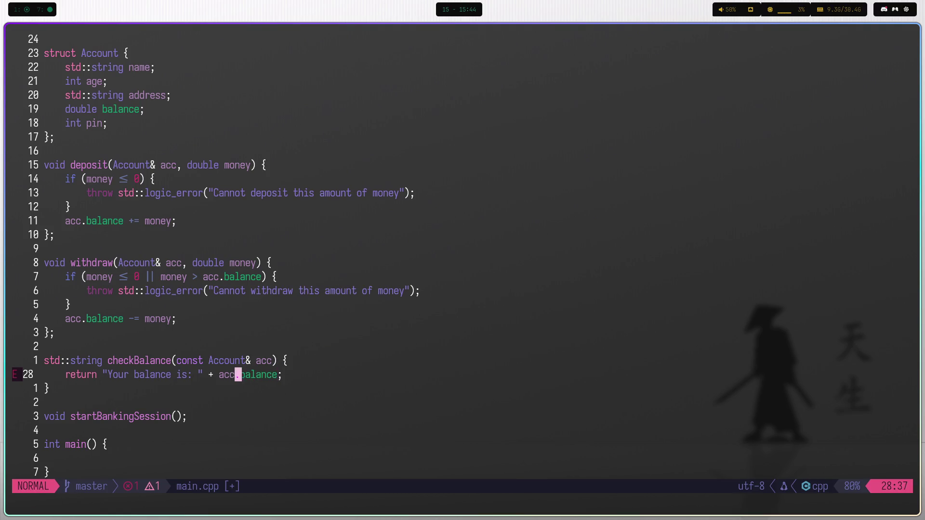
{"action": "key", "text": "a"}
{"action": "key", "text": "BackSpace"}
{"action": "key", "text": "BackSpace"}
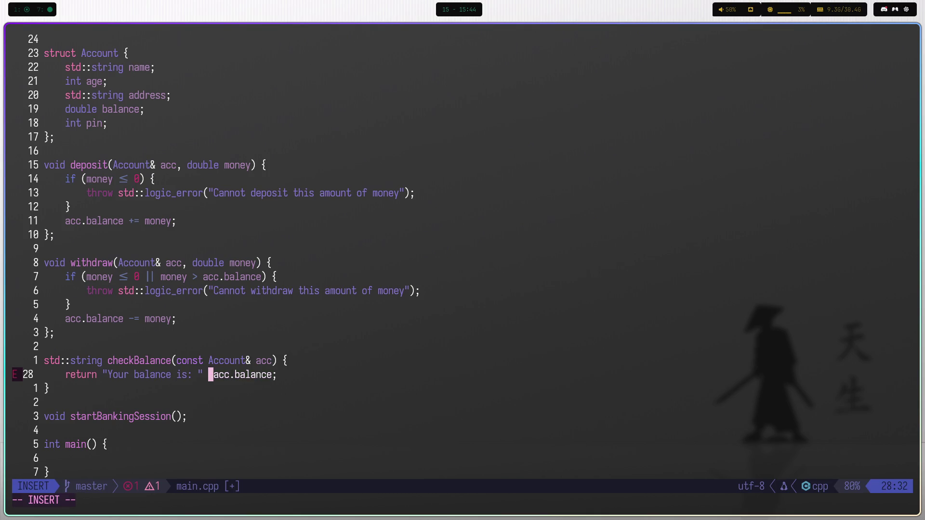
Try a std::format line, read its documentation, then delete the trial line.
{"action": "type", "text": ","}
{"action": "key", "text": "BackSpace"}
{"action": "key", "text": "Escape"}
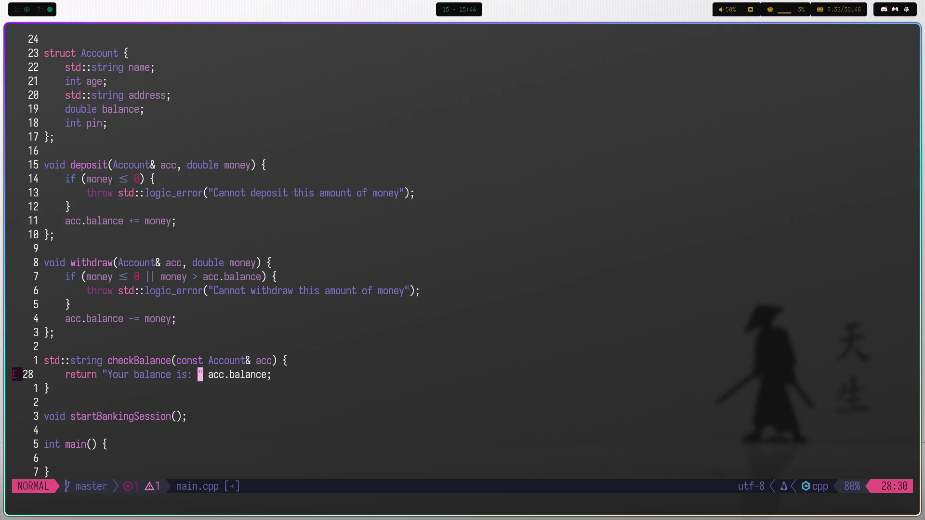
{"action": "type", "text": "ostd::"}
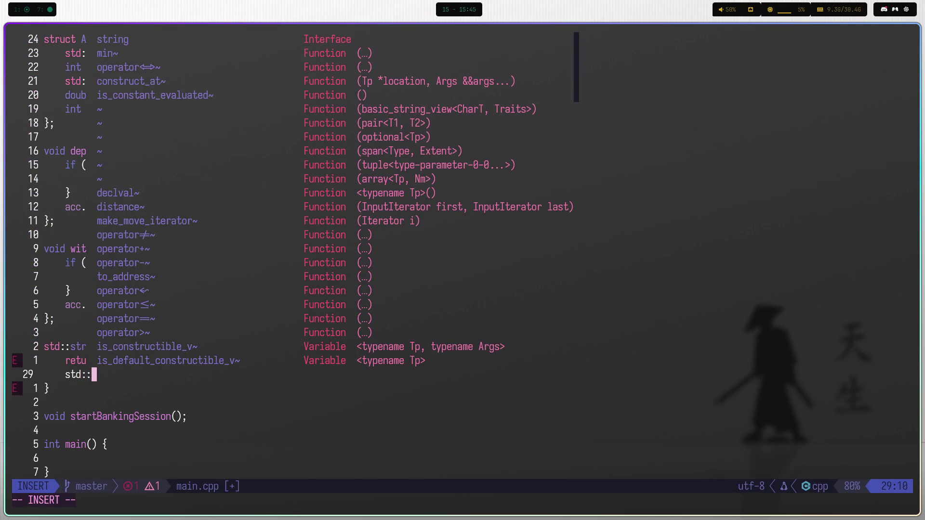
{"action": "type", "text": "format"}
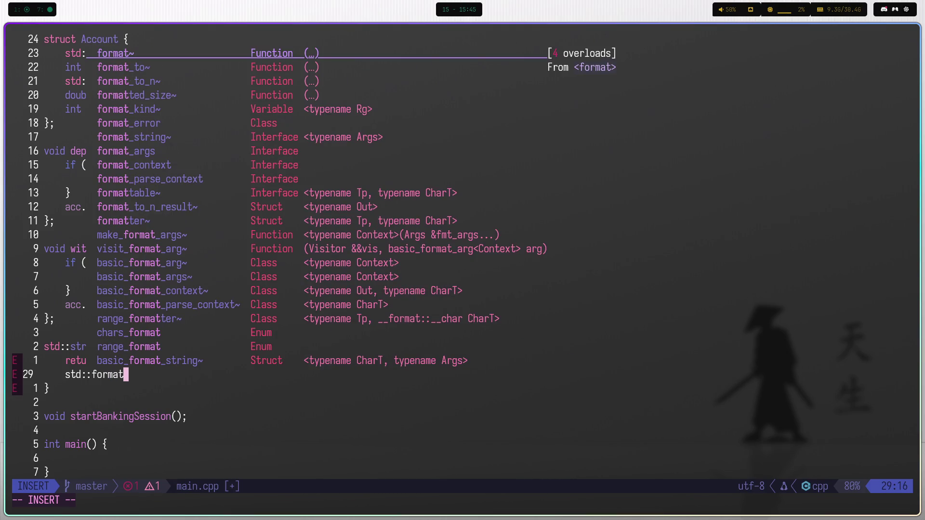
{"action": "type", "text": "("}
{"action": "key", "text": "Escape"}
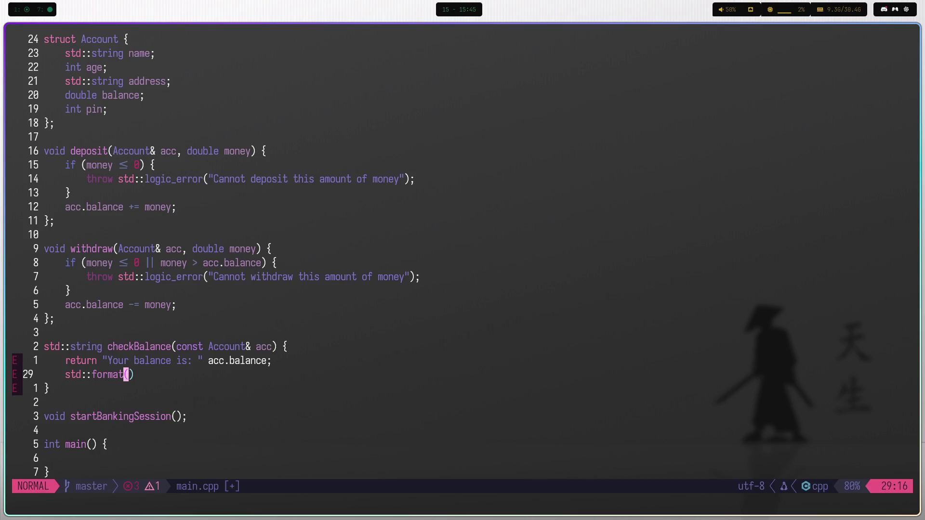
{"action": "key", "text": "b"}
{"action": "key", "text": "shift+k"}
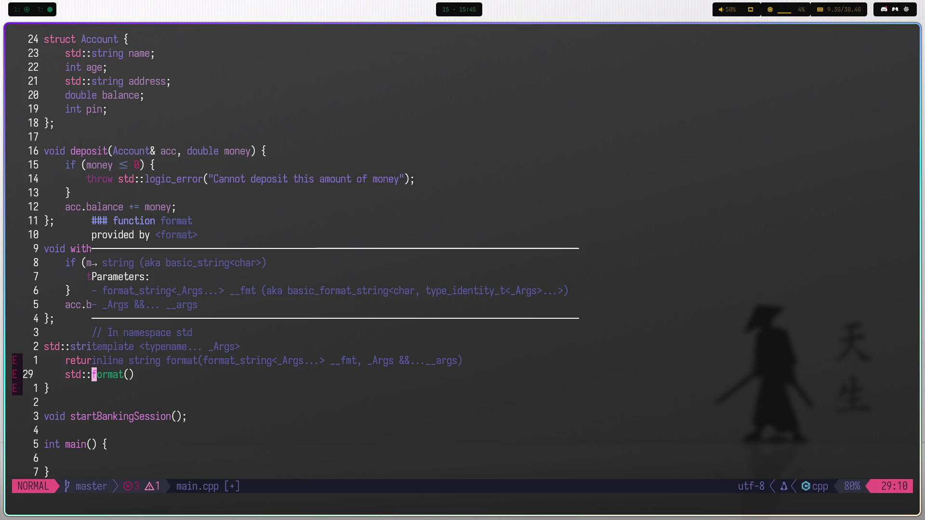
{"action": "key", "text": "d"}
{"action": "key", "text": "d"}
Wrap the return in std::format("Your balance is: ", acc.balance) and save.
{"action": "type", "text": "k"}
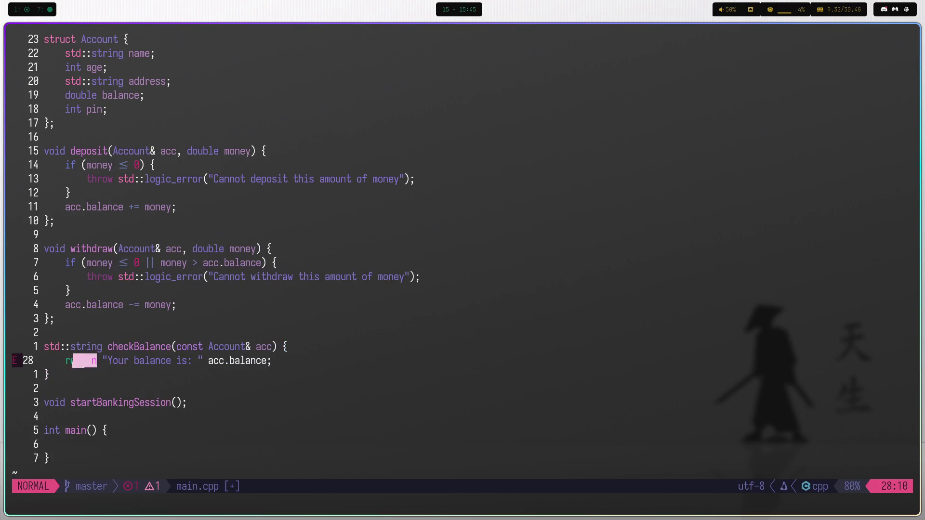
{"action": "type", "text": "wistd::format"}
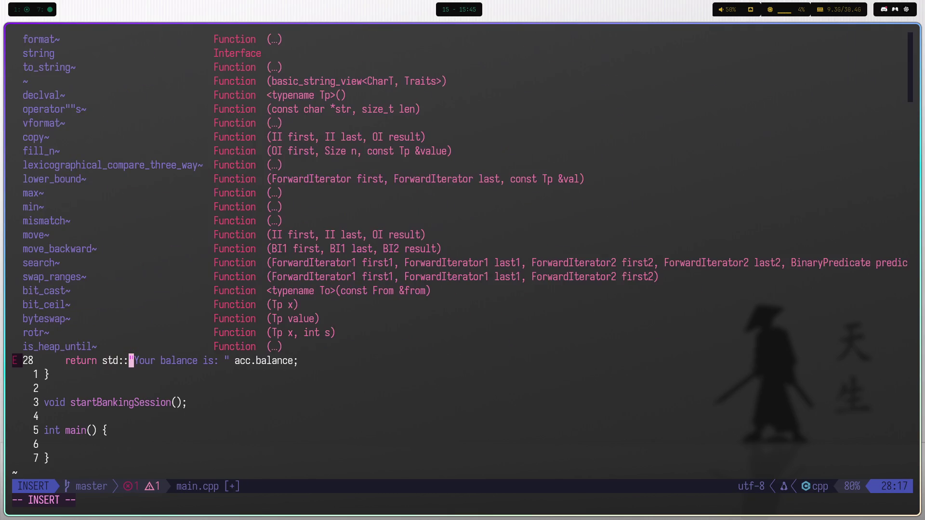
{"action": "type", "text": "("}
{"action": "key", "text": "Escape"}
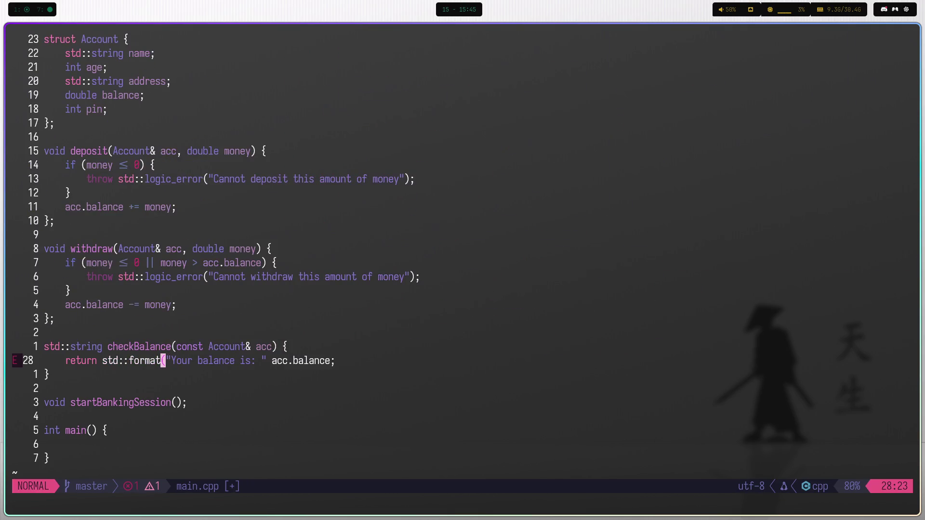
{"action": "key", "text": "dollar"}
{"action": "type", "text": "i"}
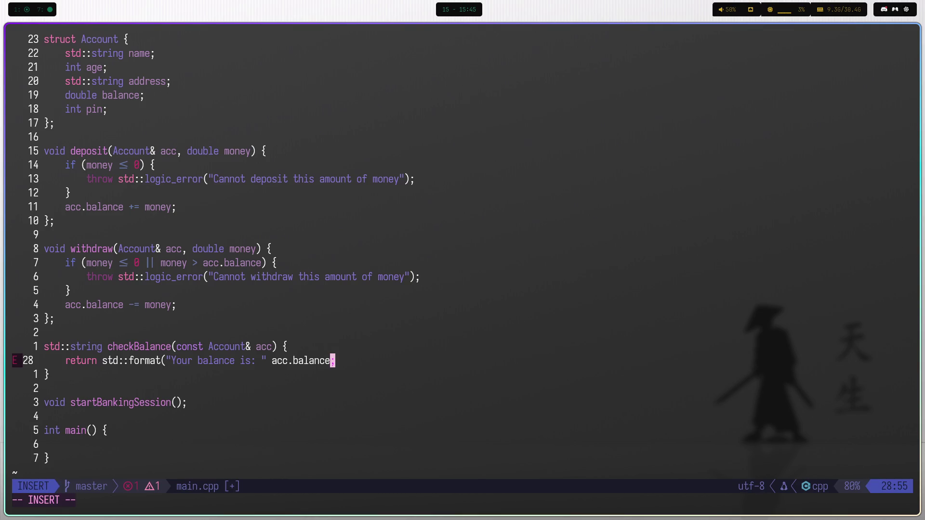
{"action": "type", "text": ")"}
{"action": "key", "text": "Escape"}
{"action": "key", "text": "b"}
{"action": "key", "text": "b"}
{"action": "key", "text": "b"}
{"action": "type", "text": "is: \","}
{"action": "key", "text": "Escape"}
{"action": "type", "text": ":w"}
{"action": "key", "text": "Return"}
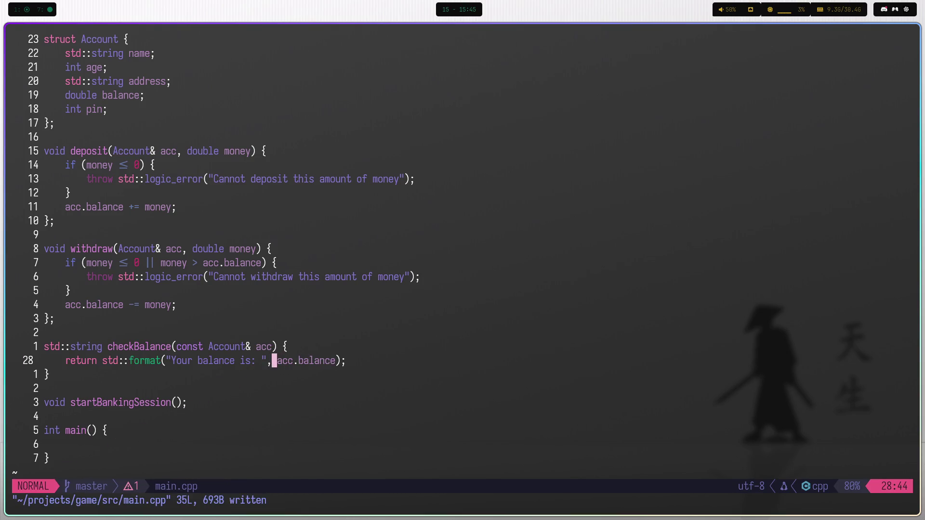
Inspect the balance field and std::format documentation, then save main.cpp again.
{"action": "key", "text": "shift+v"}
{"action": "key", "text": "Escape"}
{"action": "key", "text": "w"}
{"action": "key", "text": "w"}
{"action": "key", "text": "K"}
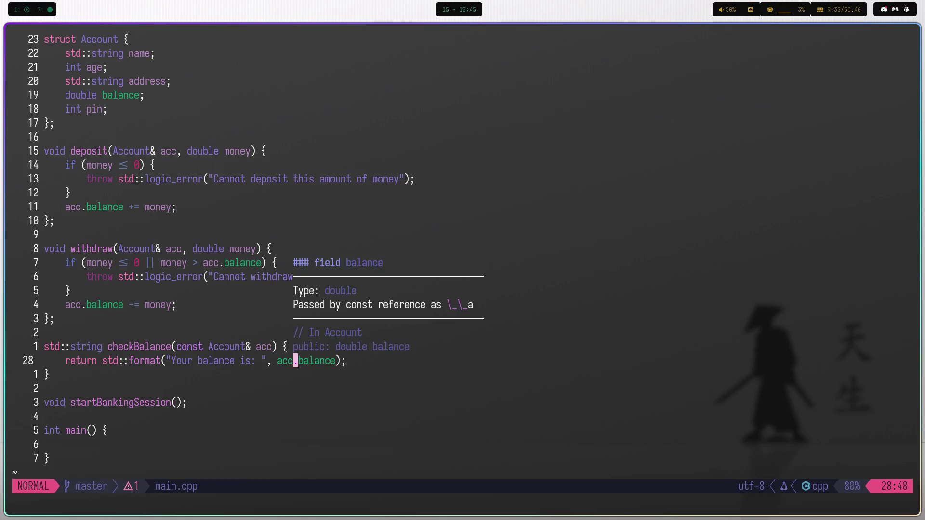
{"action": "key", "text": "b"}
{"action": "key", "text": "b"}
{"action": "key", "text": "b"}
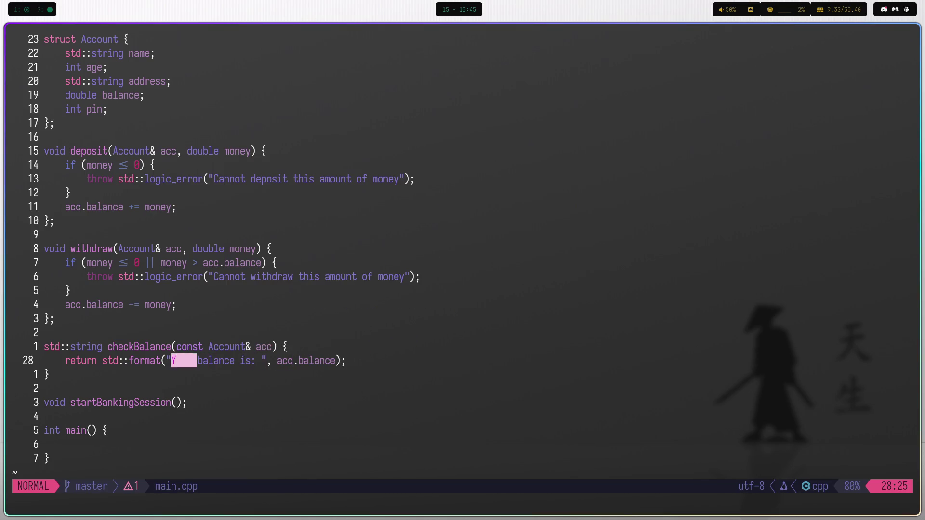
{"action": "key", "text": "b"}
{"action": "key", "text": "b"}
{"action": "key", "text": "K"}
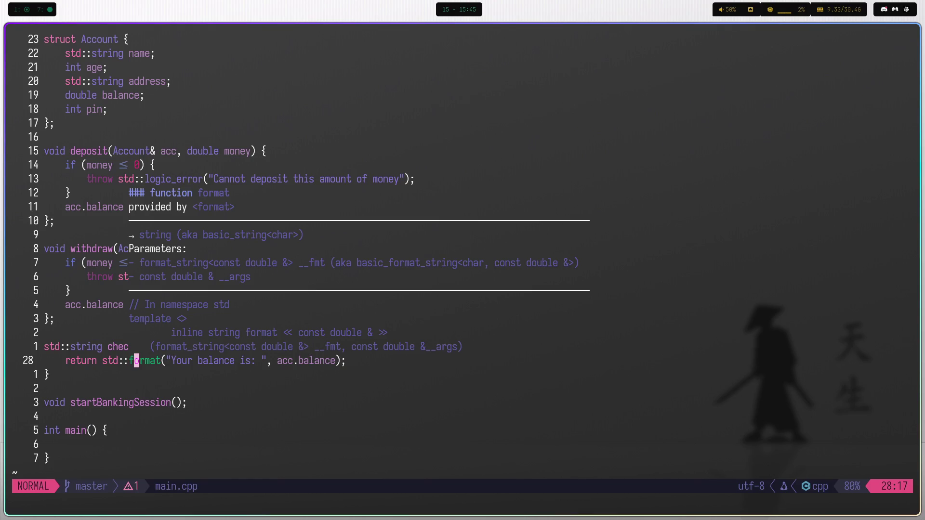
{"action": "key", "text": "Escape"}
{"action": "key", "text": "b"}
{"action": "key", "text": "b"}
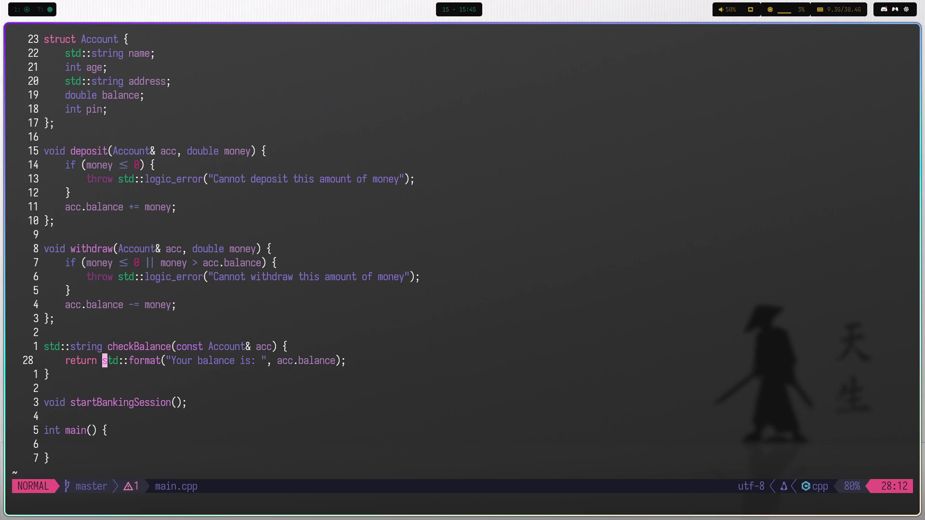
{"action": "type", "text": ":w"}
{"action": "key", "text": "Return"}
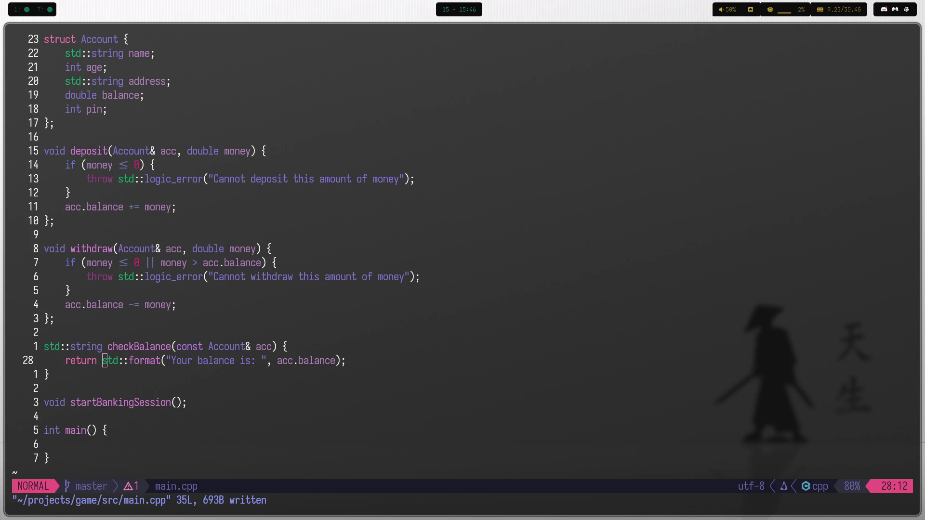
Start a std::println( call on a new line in withdraw and check its documentation.
{"action": "key", "text": "j"}
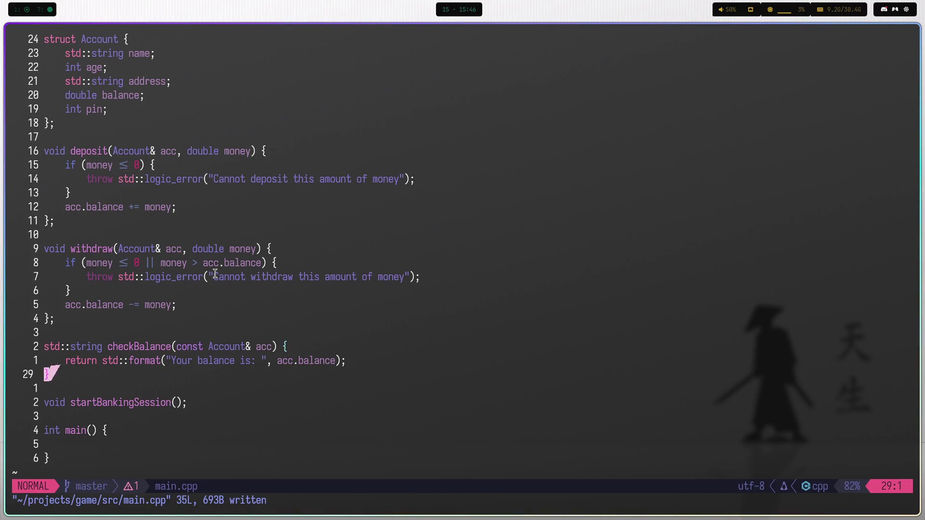
{"action": "key", "text": "j"}
{"action": "key", "text": "k"}
{"action": "key", "text": "k"}
{"action": "key", "text": "k"}
{"action": "key", "text": "k"}
{"action": "key", "text": "k"}
{"action": "key", "text": "k"}
{"action": "key", "text": "k"}
{"action": "key", "text": "k"}
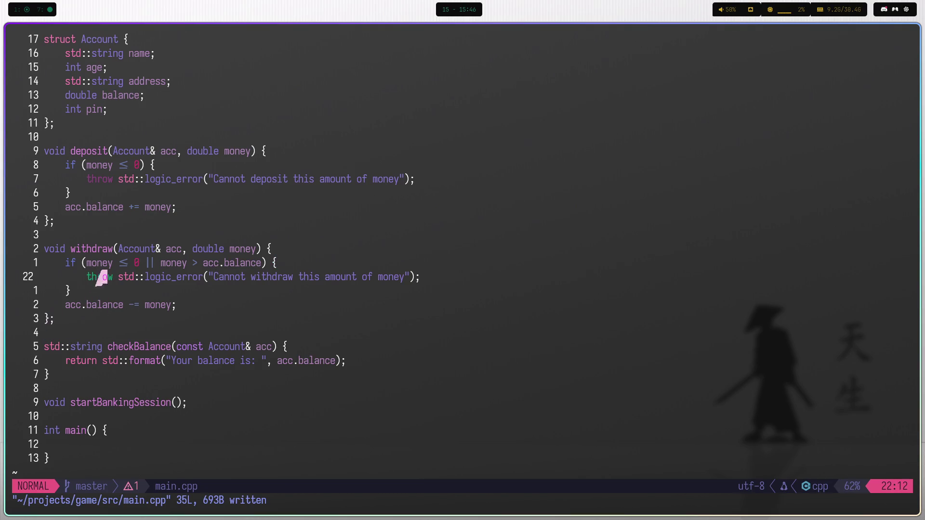
{"action": "type", "text": "joprint"}
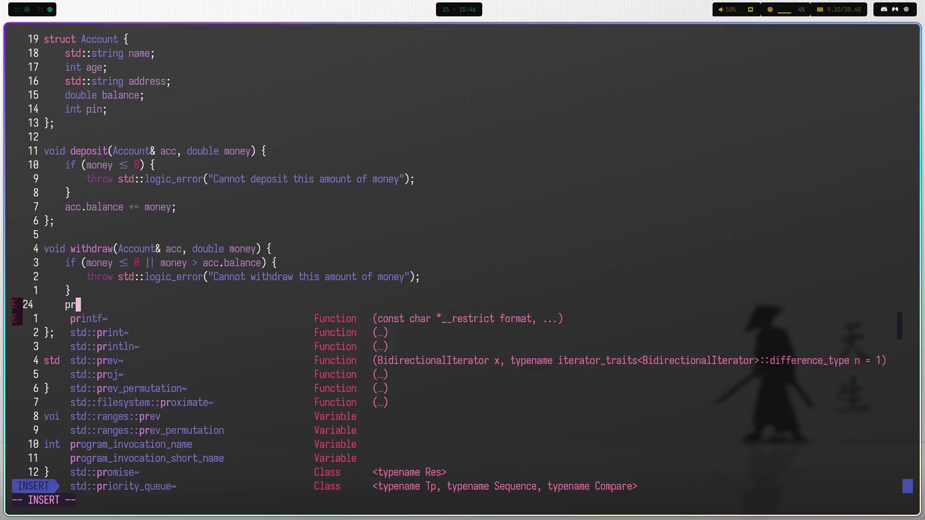
{"action": "key", "text": "BackSpace"}
{"action": "key", "text": "BackSpace"}
{"action": "key", "text": "BackSpace"}
{"action": "type", "text": "st"}
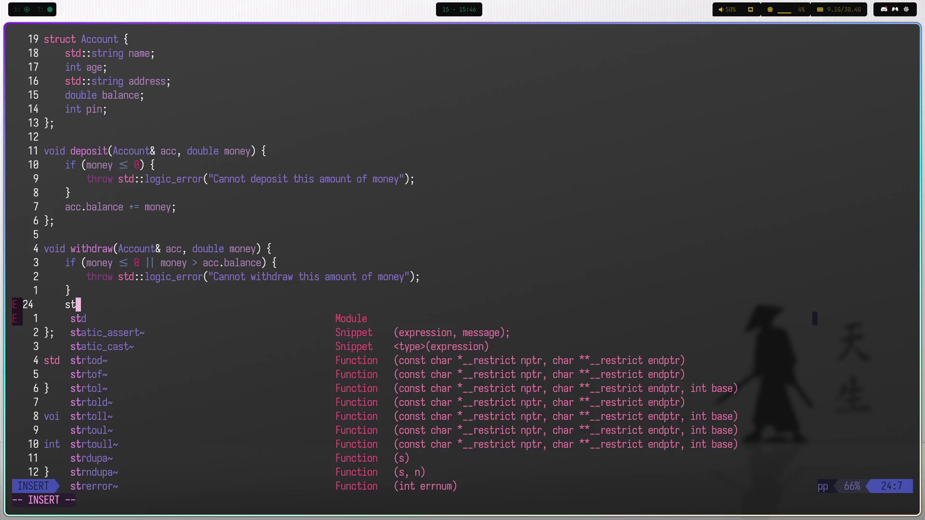
{"action": "type", "text": "d::println("}
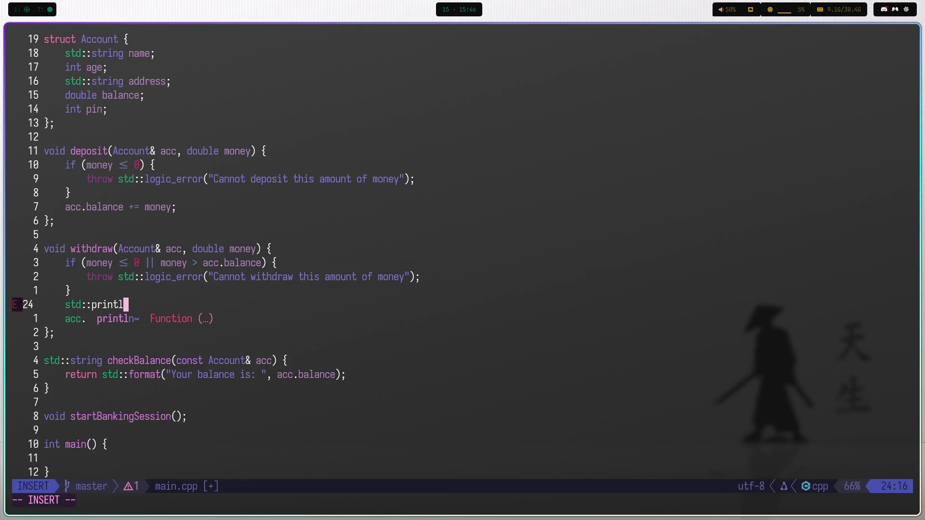
{"action": "key", "text": "Escape"}
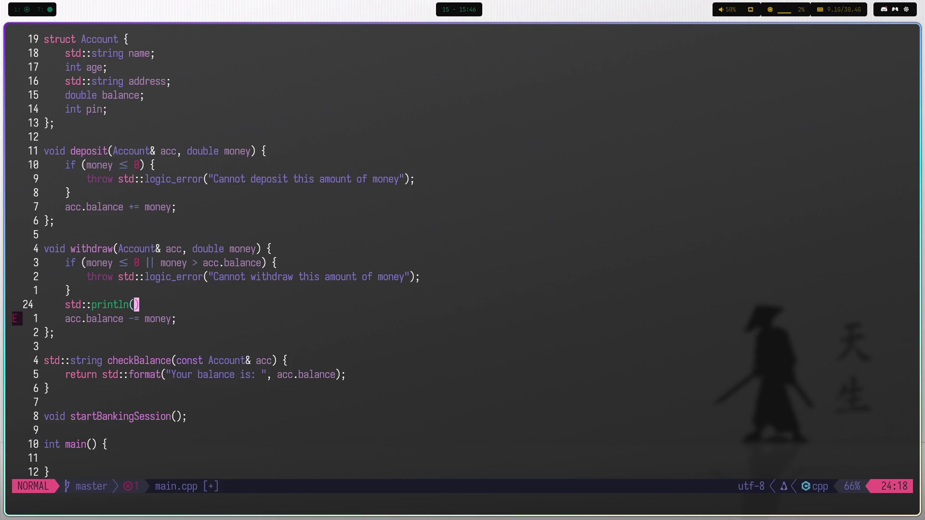
{"action": "key", "text": "b"}
{"action": "key", "text": "K"}
{"action": "key", "text": "l"}
{"action": "key", "text": "l"}
End the println call with a semicolon and review its documentation.
{"action": "key", "text": "G"}
{"action": "key", "text": "k"}
{"action": "key", "text": "k"}
{"action": "key", "text": "k"}
{"action": "key", "text": "k"}
{"action": "key", "text": "k"}
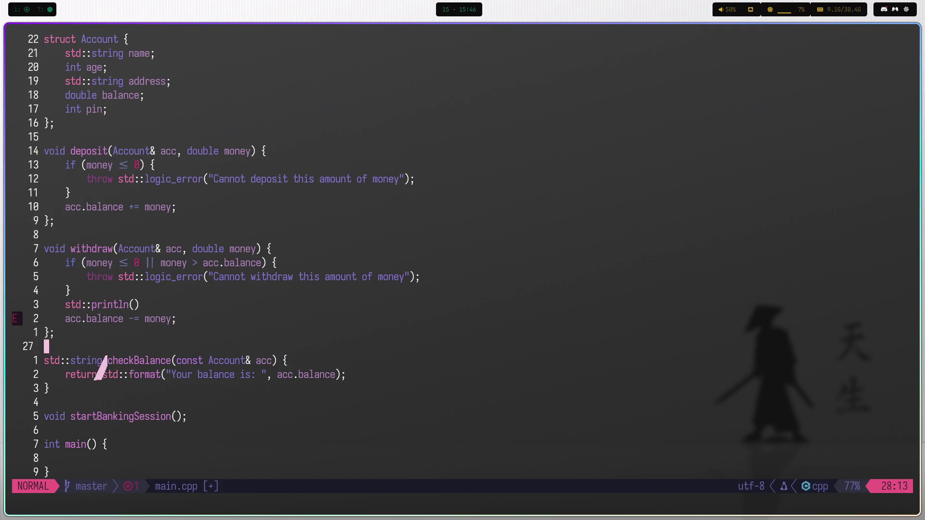
{"action": "key", "text": "e"}
{"action": "key", "text": "e"}
{"action": "type", "text": "a;"}
{"action": "key", "text": "Escape"}
{"action": "key", "text": "b"}
{"action": "key", "text": "b"}
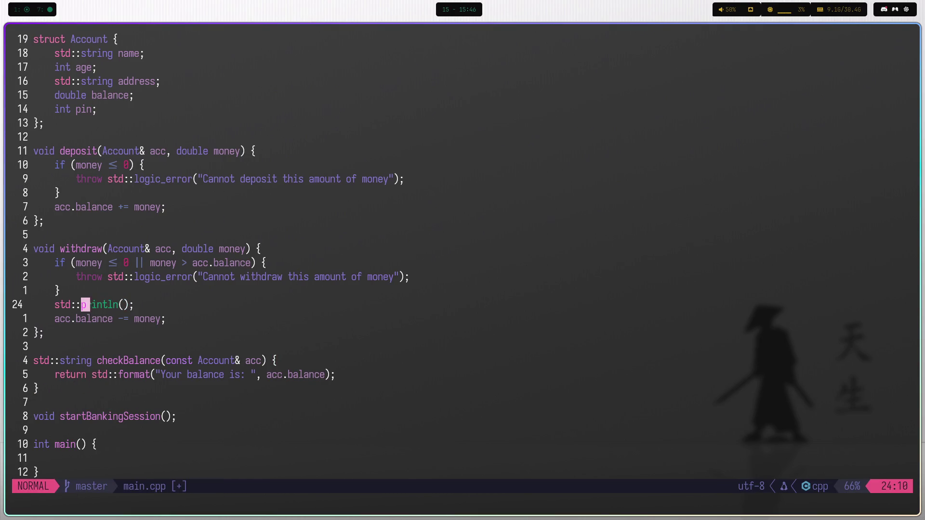
{"action": "key", "text": "K"}
{"action": "key", "text": "l"}
Fix the println parentheses and insert the message "Your money has been added".
{"action": "key", "text": "e"}
{"action": "type", "text": "xi"}
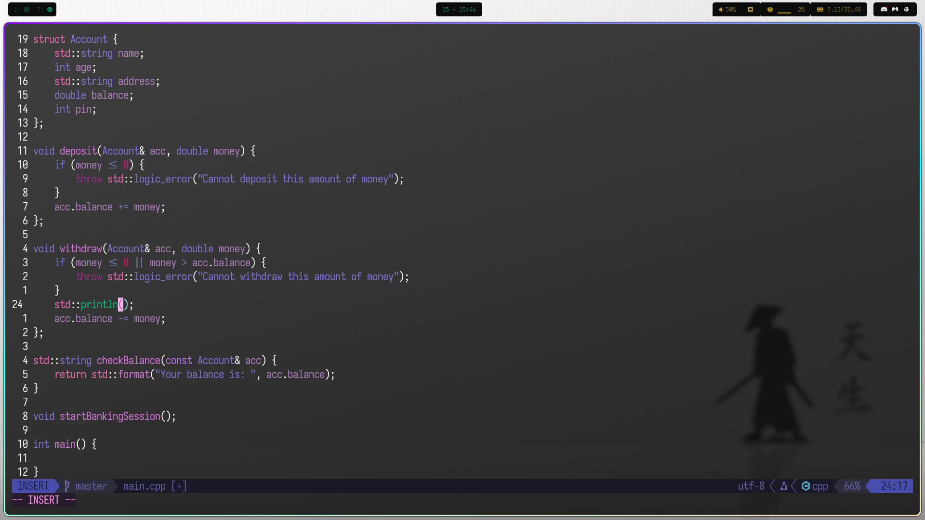
{"action": "type", "text": "n"}
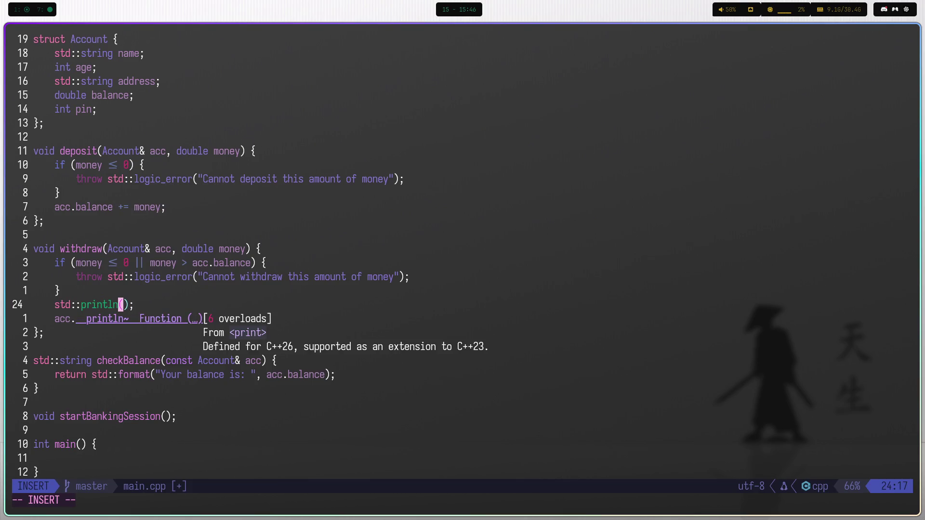
{"action": "key", "text": "Return"}
{"action": "key", "text": "Escape"}
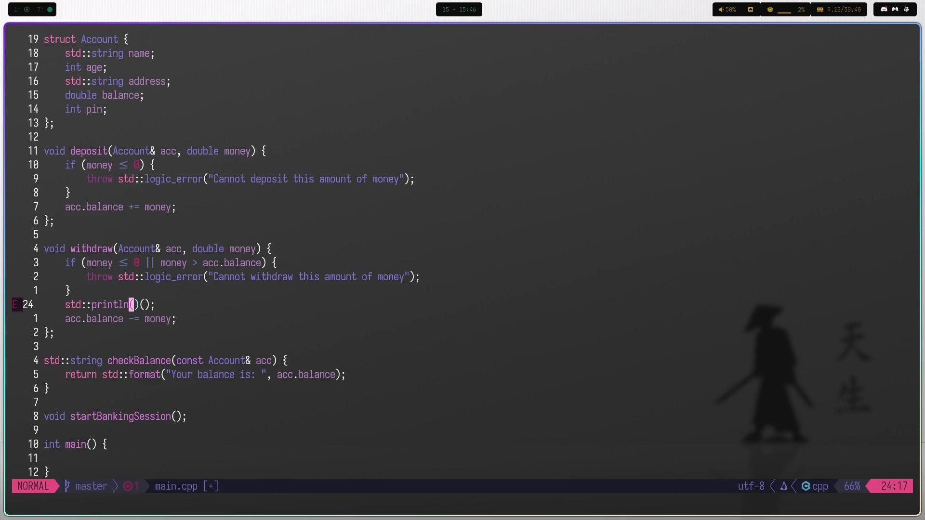
{"action": "key", "text": "l"}
{"action": "key", "text": "l"}
{"action": "key", "text": "s"}
{"action": "key", "text": "Escape"}
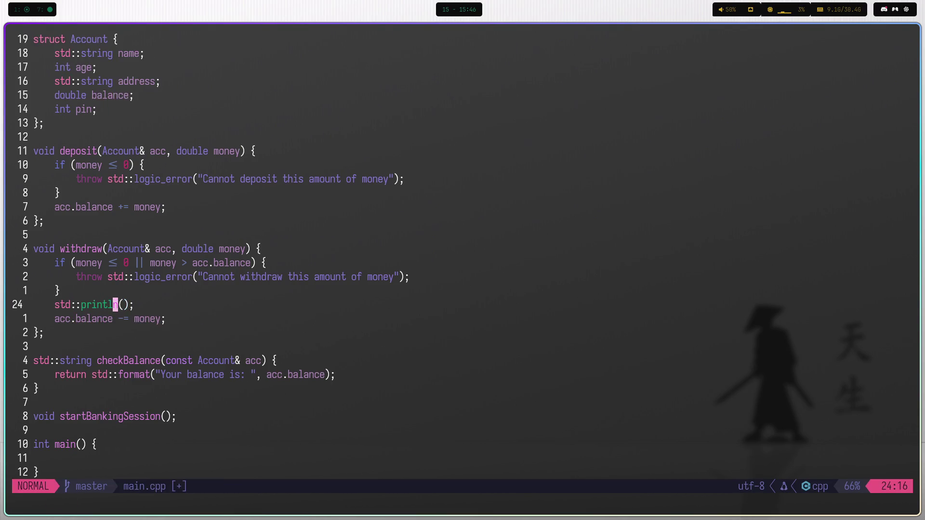
{"action": "type", "text": "xi\""}
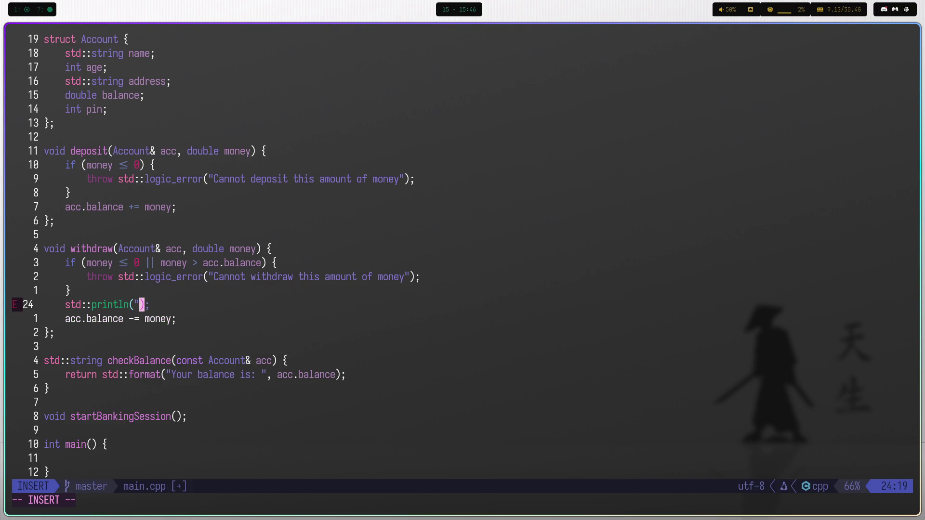
{"action": "type", "text": "Your money"}
{"action": "type", "text": " has been a"}
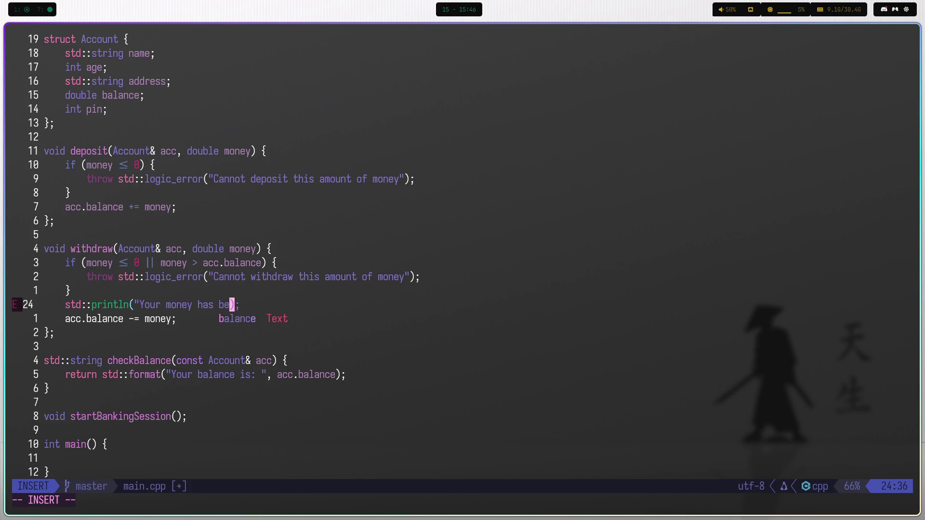
{"action": "type", "text": "dded"}
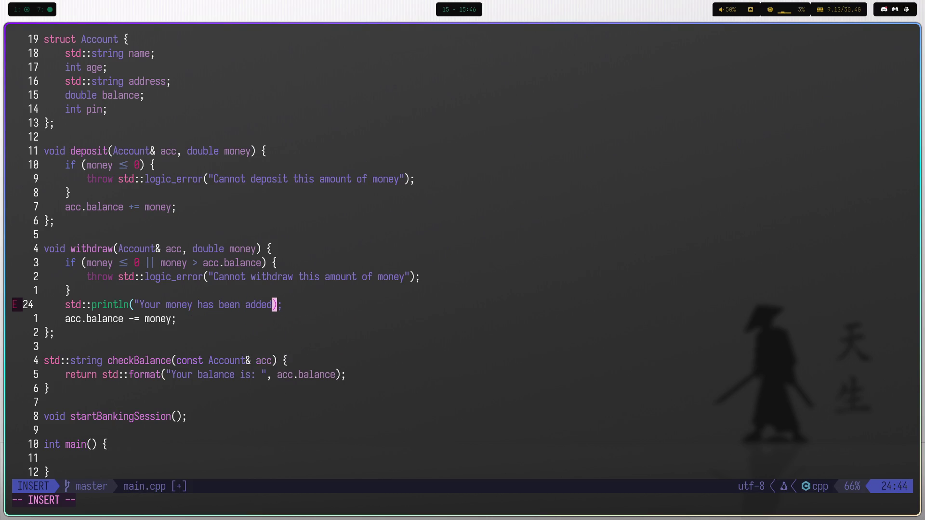
{"action": "type", "text": "\""}
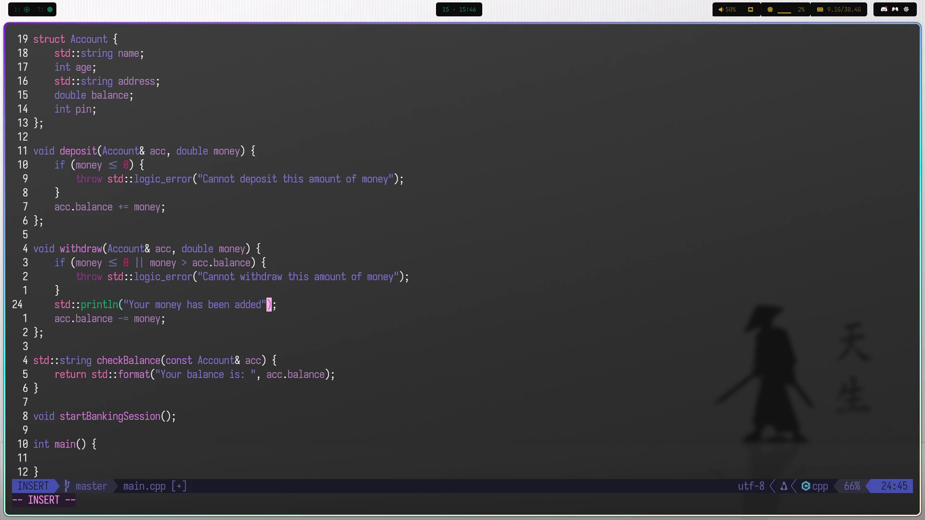
{"action": "key", "text": "Escape"}
Move the println line below acc.balance -= money, add the punctuation, and save.
{"action": "key", "text": "shift+v"}
{"action": "key", "text": "shift+j"}
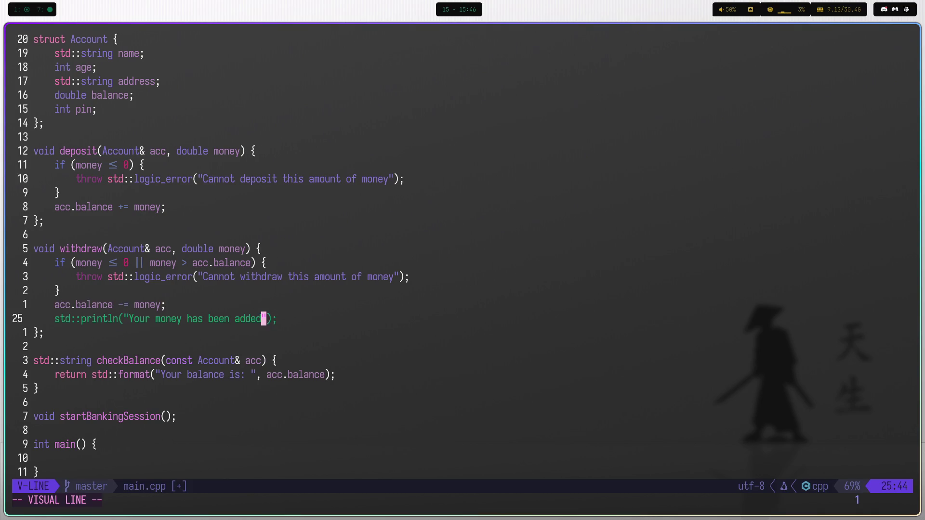
{"action": "key", "text": "Escape"}
{"action": "type", "text": "i!"}
{"action": "key", "text": "Escape"}
{"action": "type", "text": ":w"}
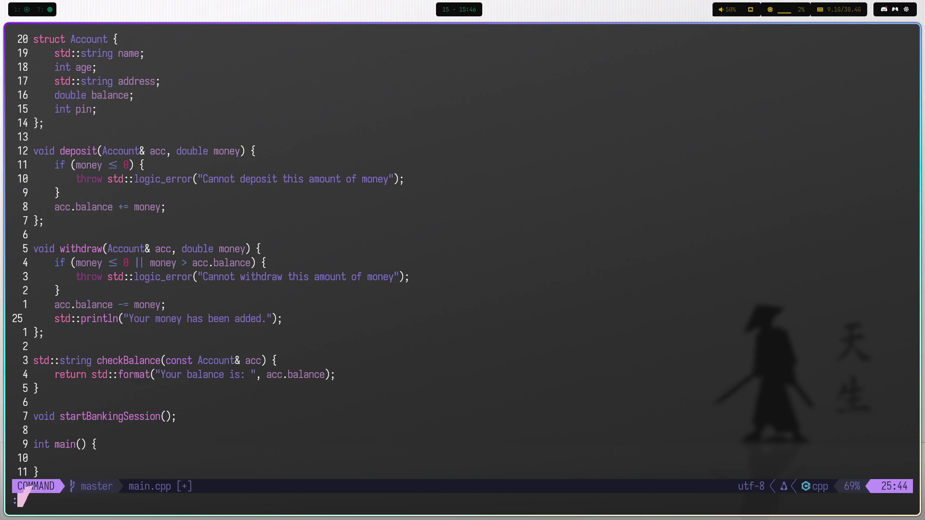
{"action": "key", "text": "Return"}
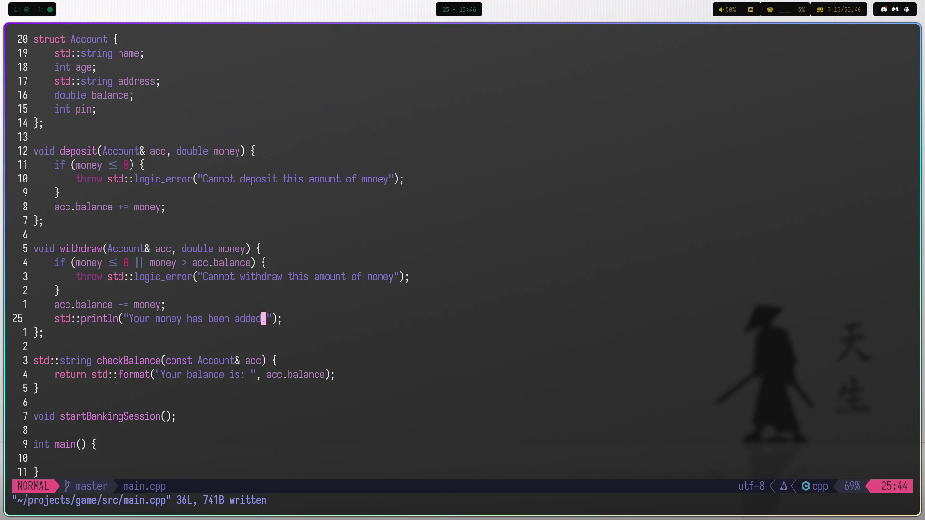
Copy the println message line into deposit below the balance addition.
{"action": "key", "text": "y"}
{"action": "key", "text": "y"}
{"action": "key", "text": "k"}
{"action": "key", "text": "k"}
{"action": "key", "text": "k"}
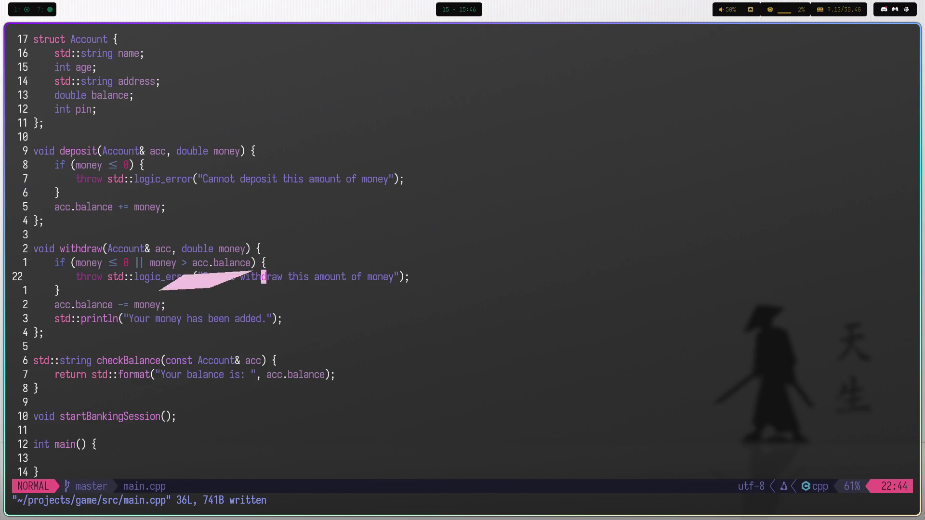
{"action": "key", "text": "p"}
Change "added" to "withdrawn" in withdraw's message and save main.cpp.
{"action": "key", "text": "j"}
{"action": "key", "text": "j"}
{"action": "key", "text": "j"}
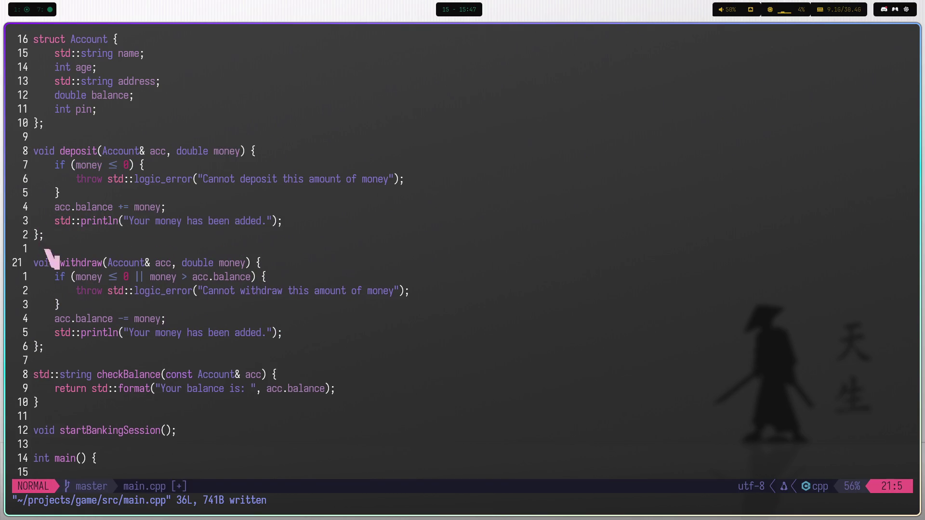
{"action": "key", "text": "l"}
{"action": "key", "text": "l"}
{"action": "key", "text": "w"}
{"action": "key", "text": "w"}
{"action": "key", "text": "w"}
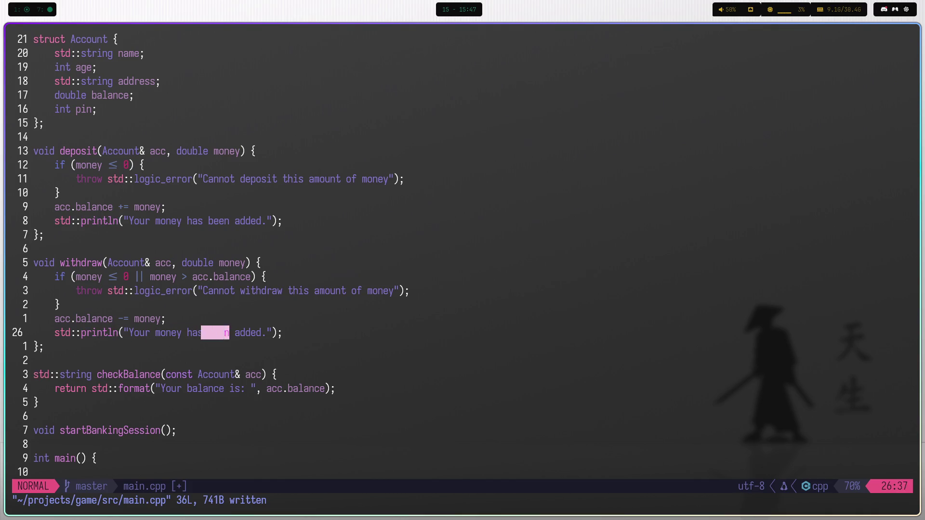
{"action": "type", "text": "ciwwithdrawm"}
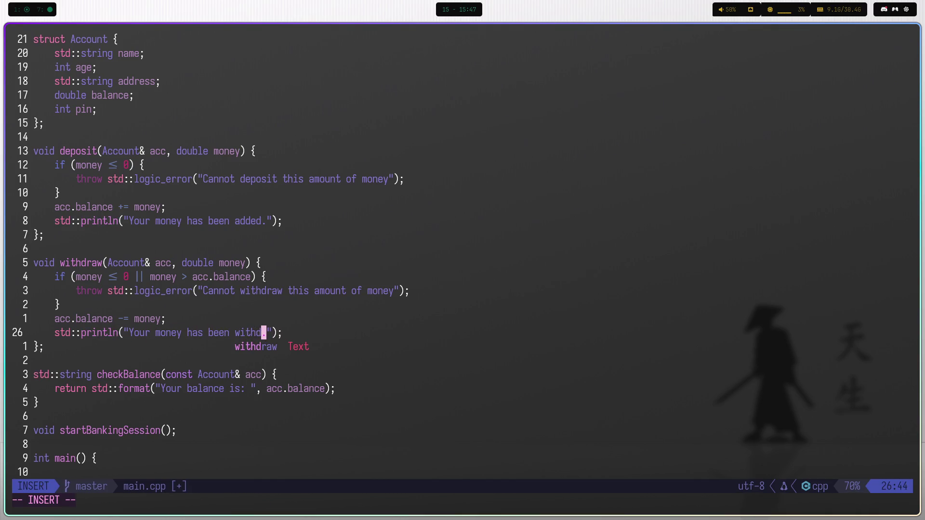
{"action": "type", "text": ":w"}
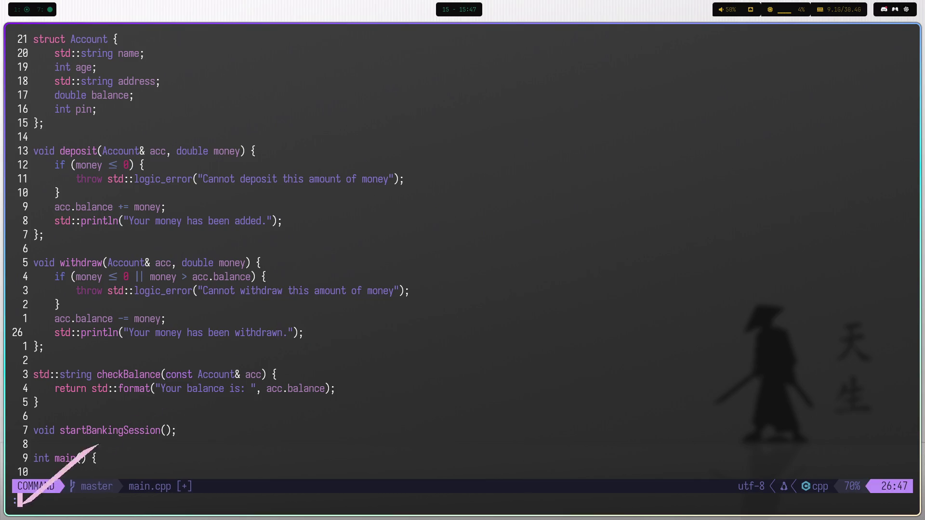
{"action": "key", "text": "Return"}
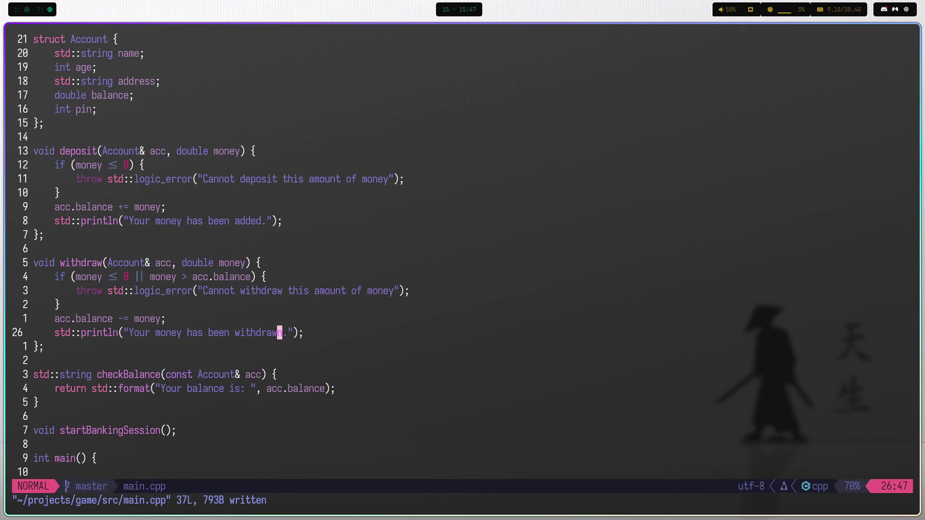
{"action": "key", "text": "v"}
{"action": "key", "text": "Escape"}
Switch to workspace 7, then to empty workspace 6.
{"action": "key", "text": "super+7"}
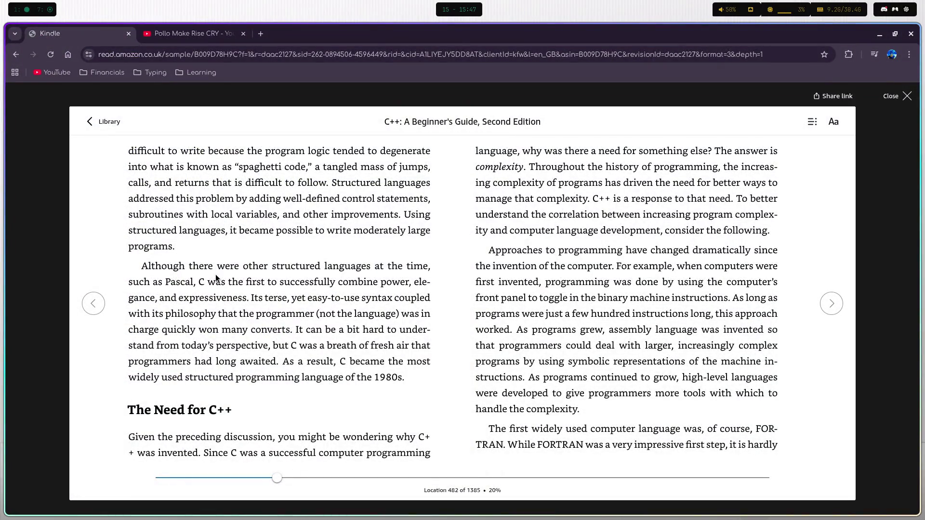
{"action": "key", "text": "super+6"}
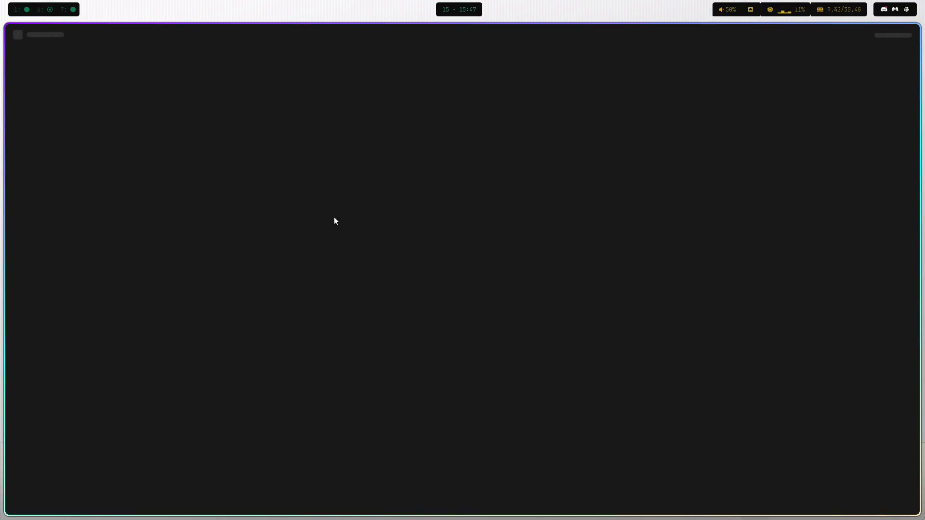
Add a private Notion page titled "BRB, gonna make some food..." and place the cursor in its body.
{"action": "mouse_move", "coordinate": [7, 115]}
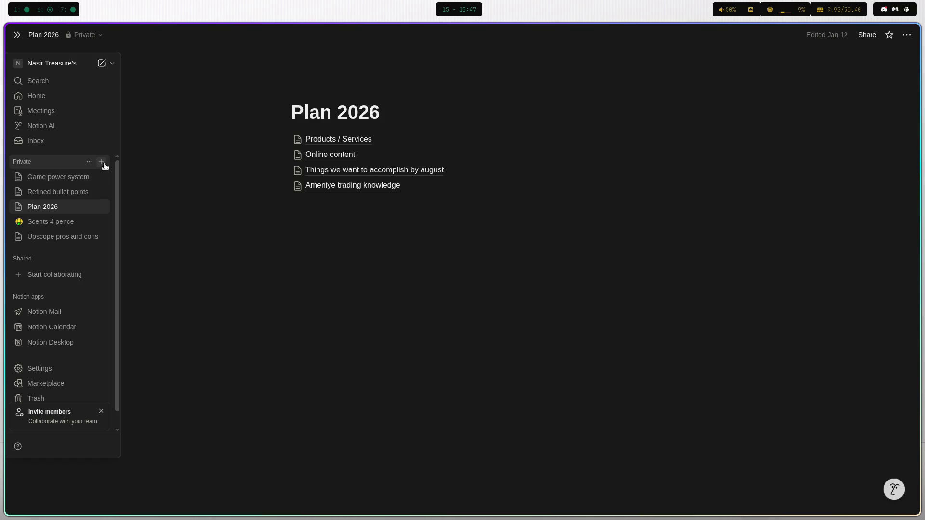
{"action": "left_click", "coordinate": [103, 162]}
{"action": "type", "text": "B"}
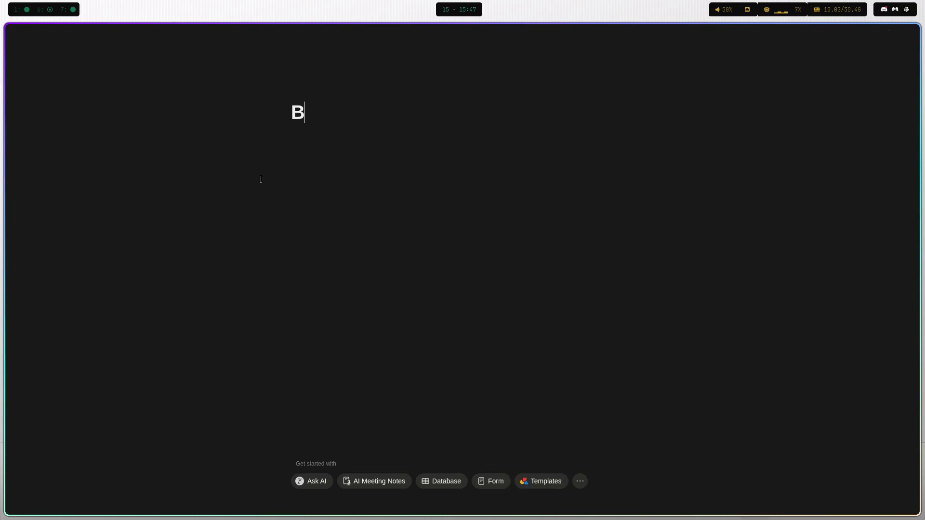
{"action": "type", "text": "RB"}
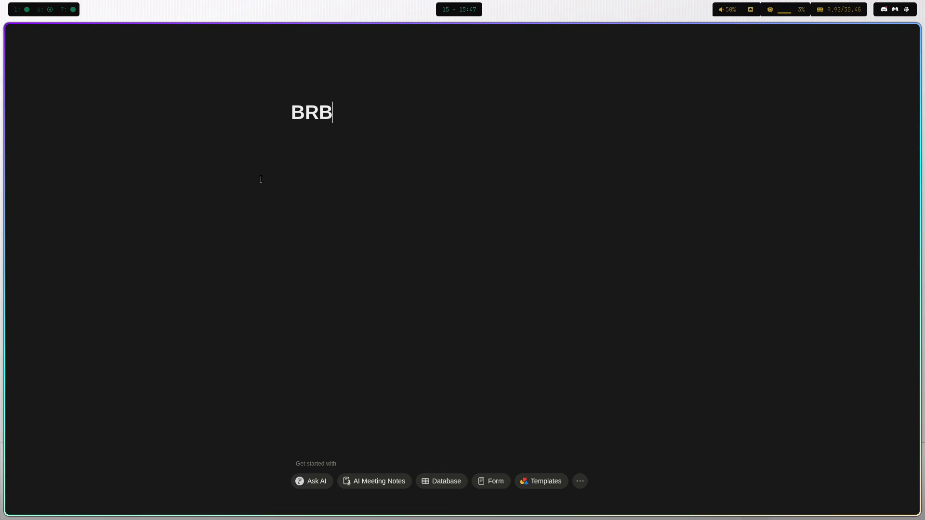
{"action": "type", "text": ", gonna "}
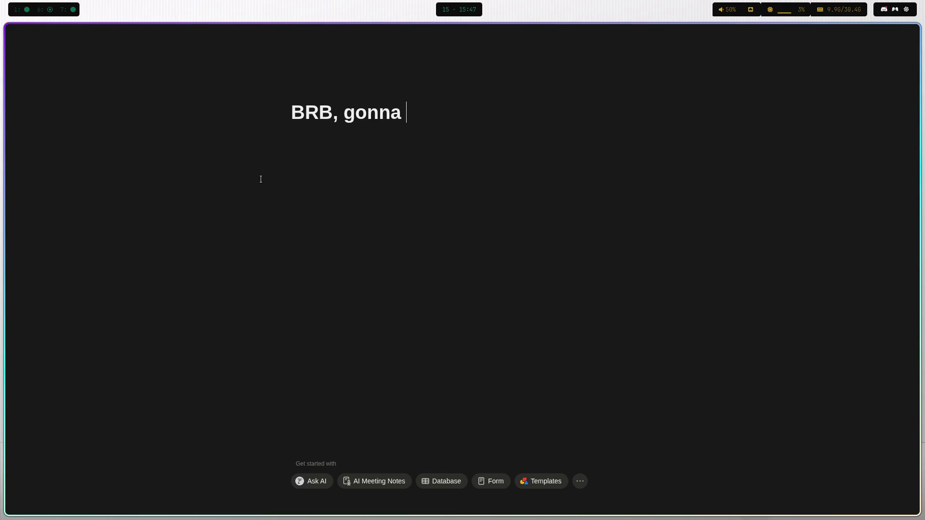
{"action": "type", "text": "make so"}
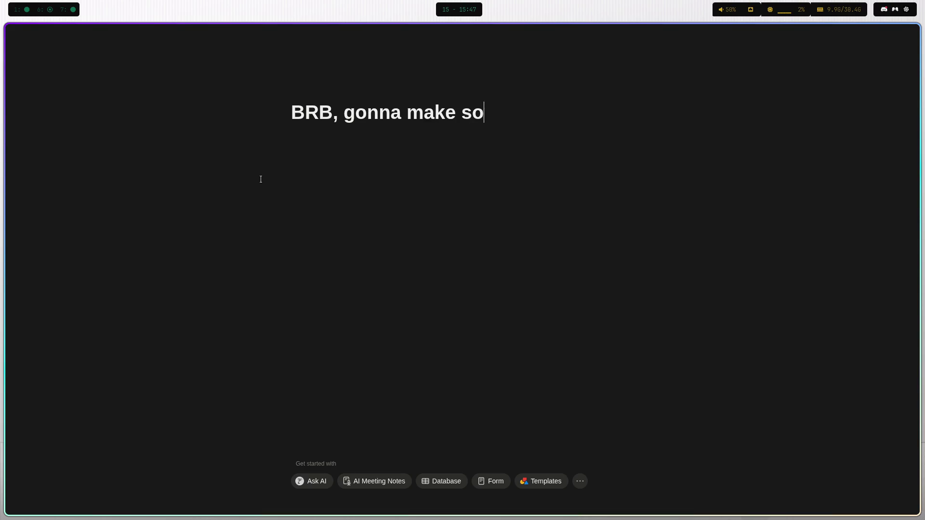
{"action": "type", "text": "me food..."}
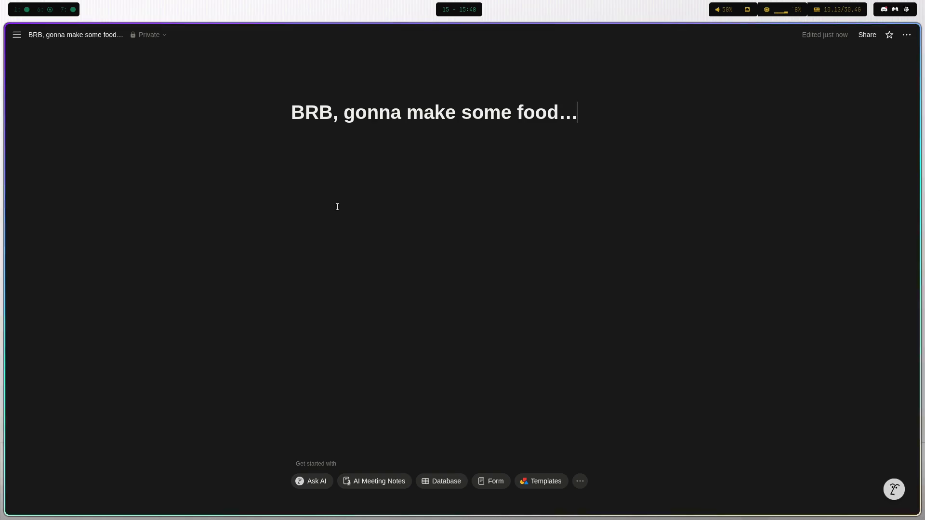
{"action": "left_click", "coordinate": [441, 190]}
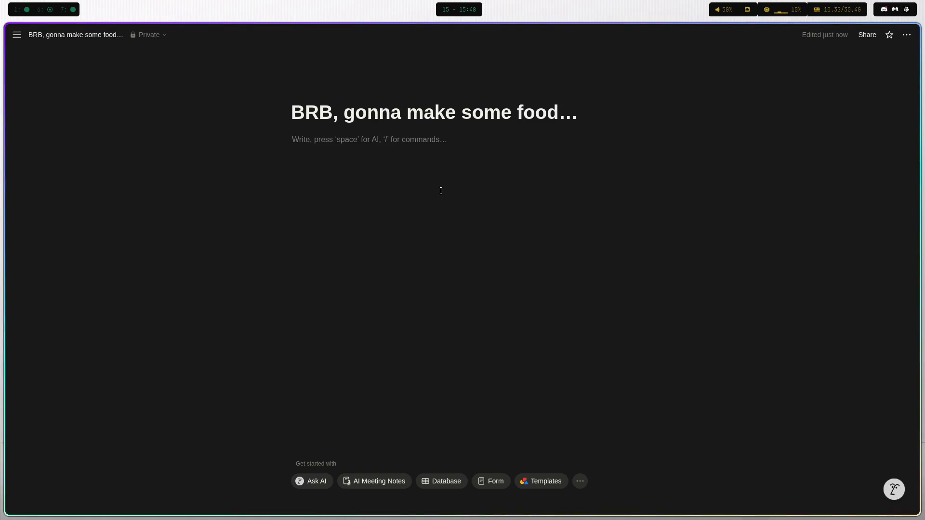
Open a terminal beside the BRB page and run the clock command.
{"action": "key", "text": "super+Return"}
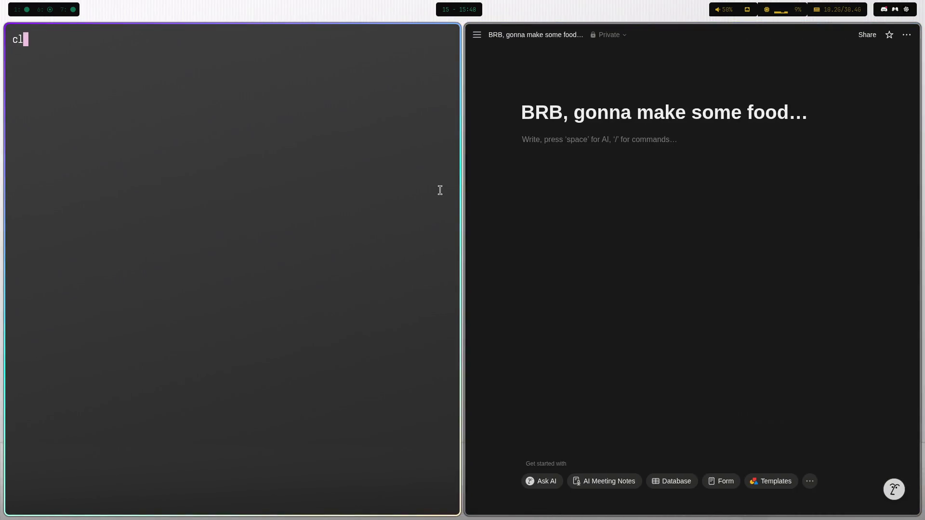
{"action": "type", "text": "clock"}
{"action": "key", "text": "Return"}
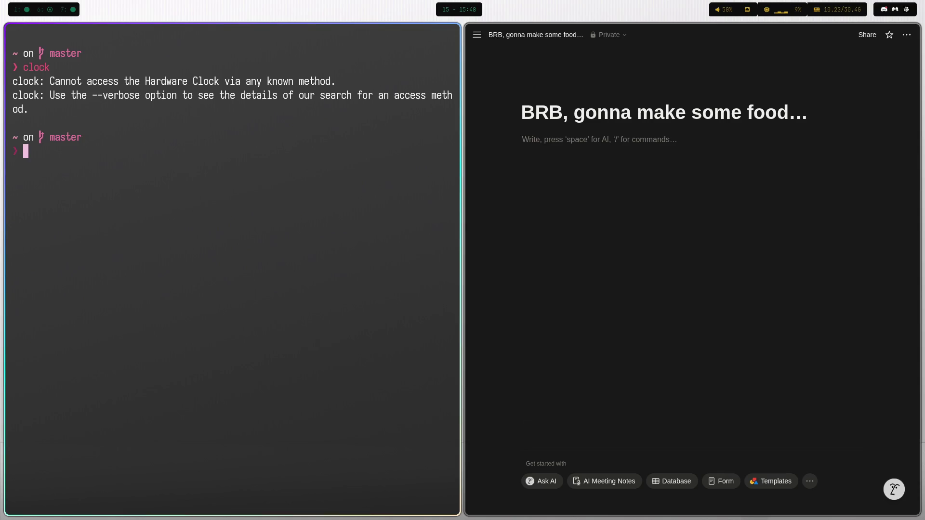
Run 'clock --help' and scroll through its help output.
{"action": "type", "text": "clioc"}
{"action": "key", "text": "BackSpace"}
{"action": "key", "text": "BackSpace"}
{"action": "key", "text": "BackSpace"}
{"action": "type", "text": "ock --v"}
{"action": "key", "text": "BackSpace"}
{"action": "key", "text": "BackSpace"}
{"action": "type", "text": "-"}
{"action": "type", "text": "help"}
{"action": "key", "text": "Return"}
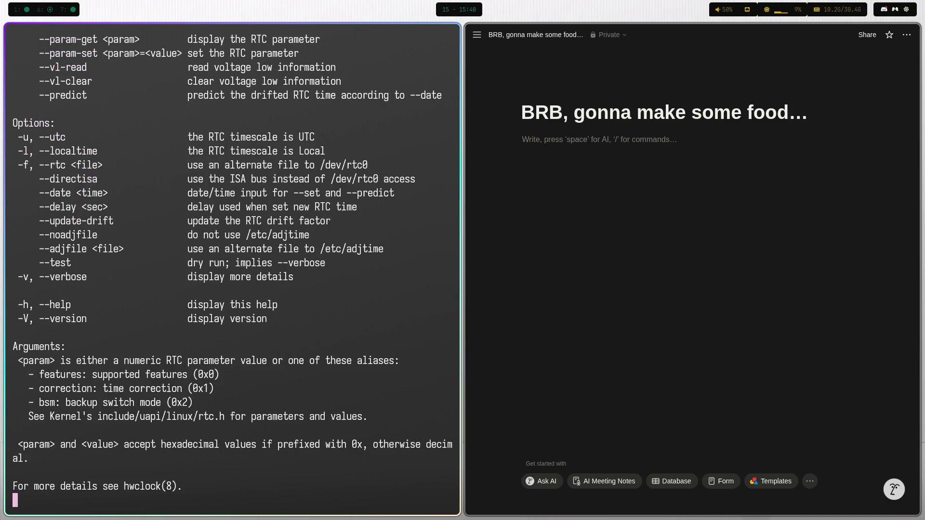
{"action": "scroll", "coordinate": [344, 102], "scroll_direction": "up", "scroll_amount": 7}
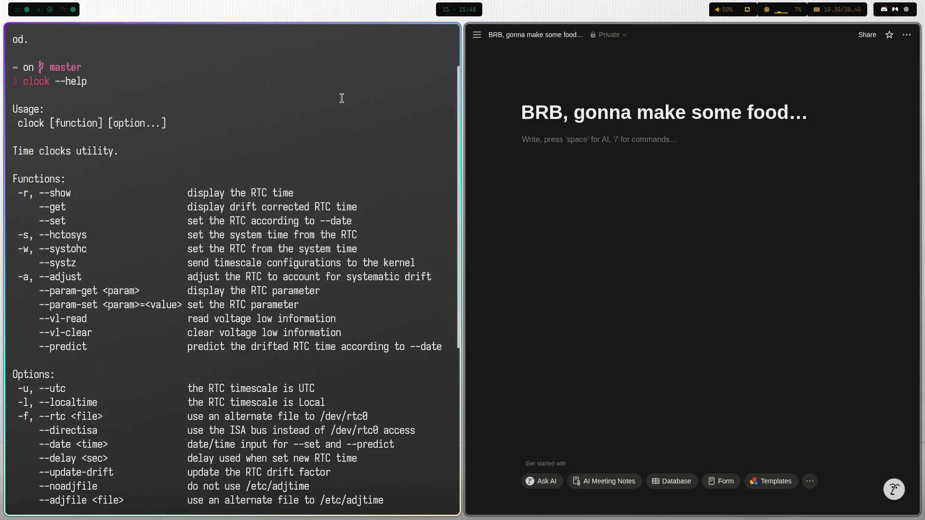
{"action": "scroll", "coordinate": [265, 96], "scroll_direction": "down", "scroll_amount": 7}
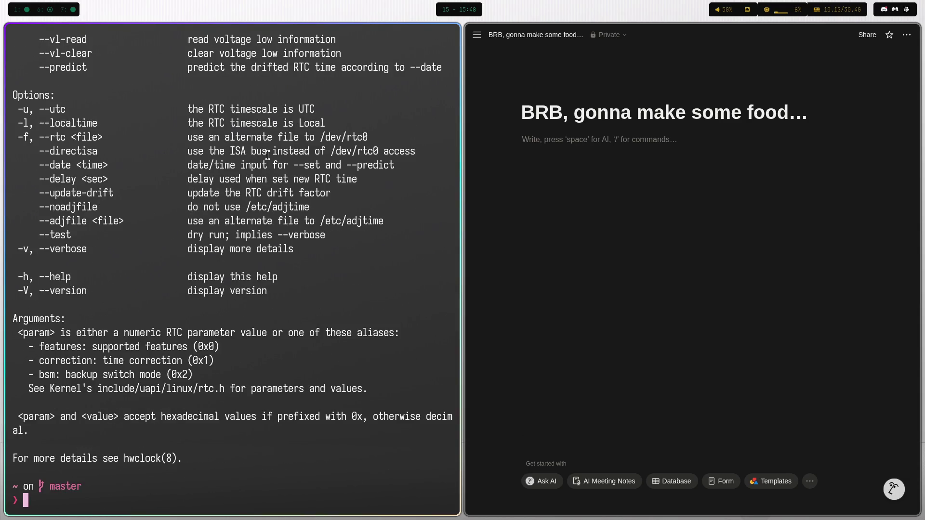
Try the timer command, decline its prompt with n, then clear the screen.
{"action": "type", "text": "timer"}
{"action": "key", "text": "Return"}
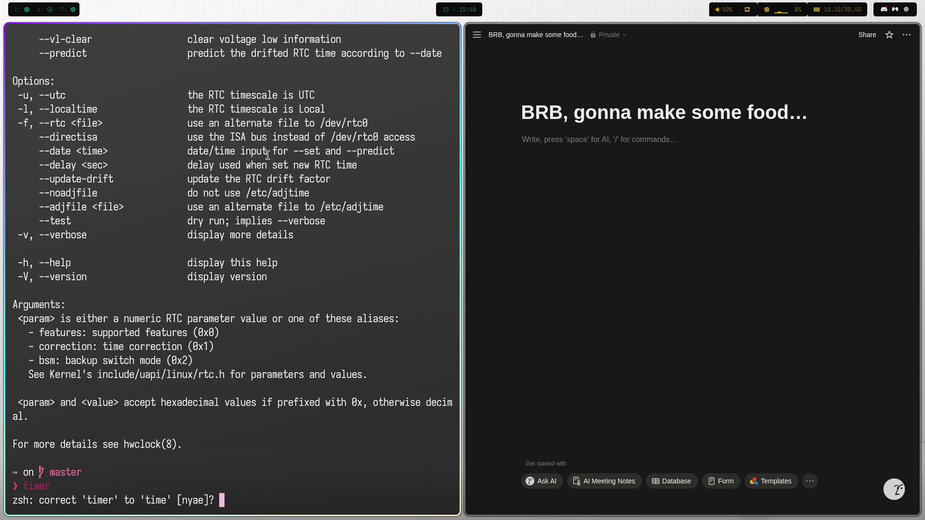
{"action": "type", "text": "n"}
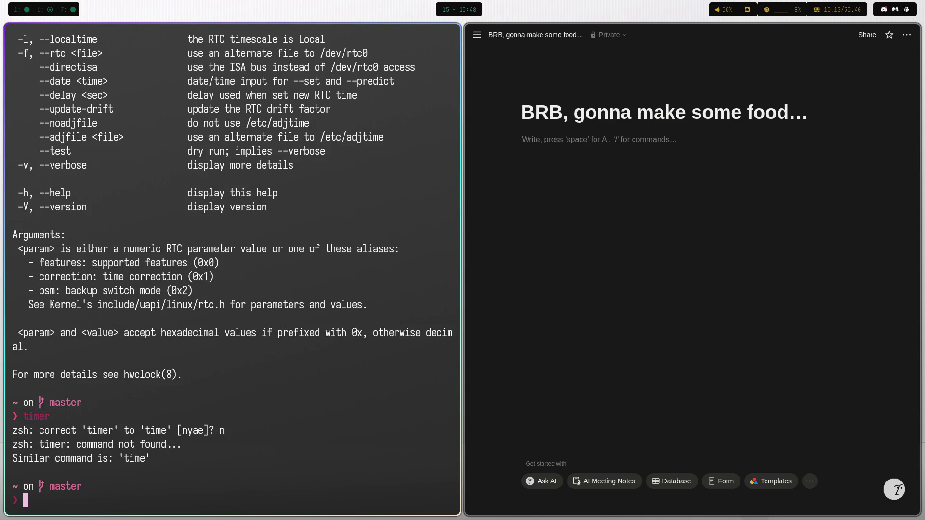
{"action": "key", "text": "ctrl+l"}
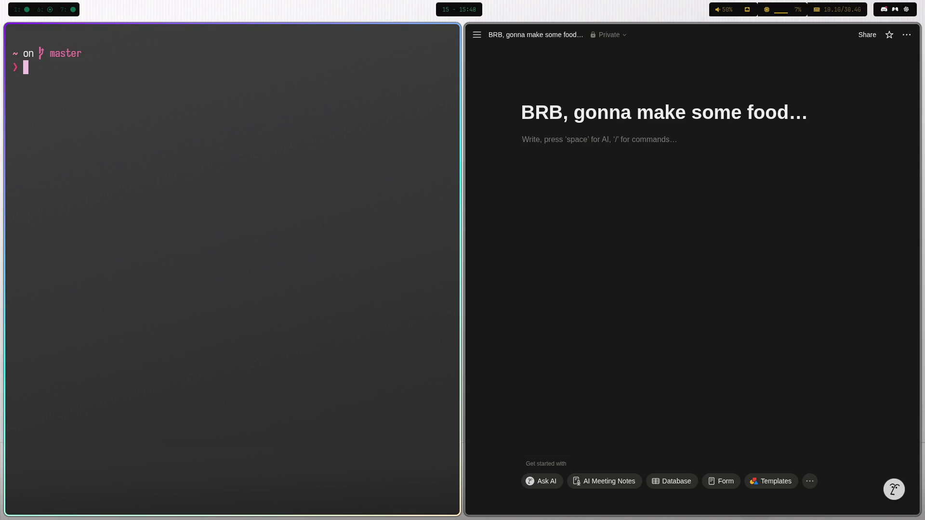
Close the terminal and write '15 mins' under the BRB page title.
{"action": "key", "text": "ctrl+d"}
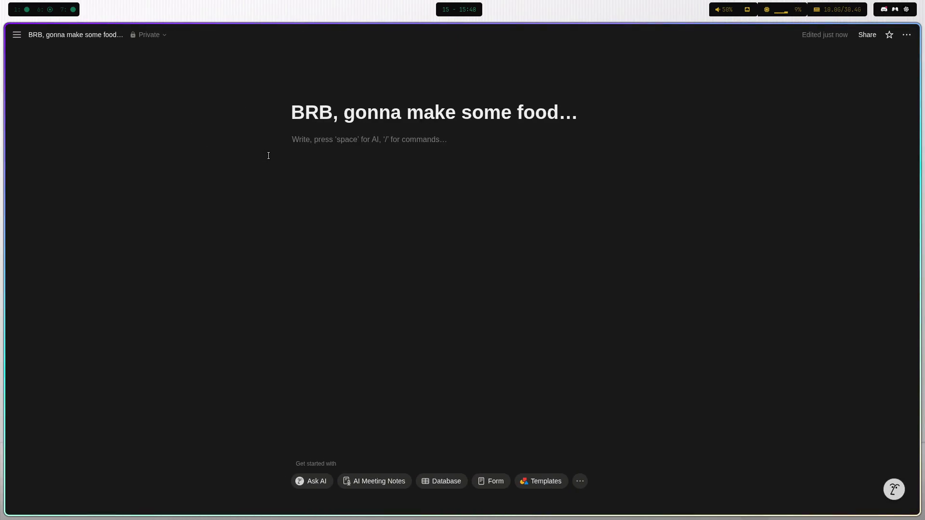
{"action": "type", "text": "15 mins"}
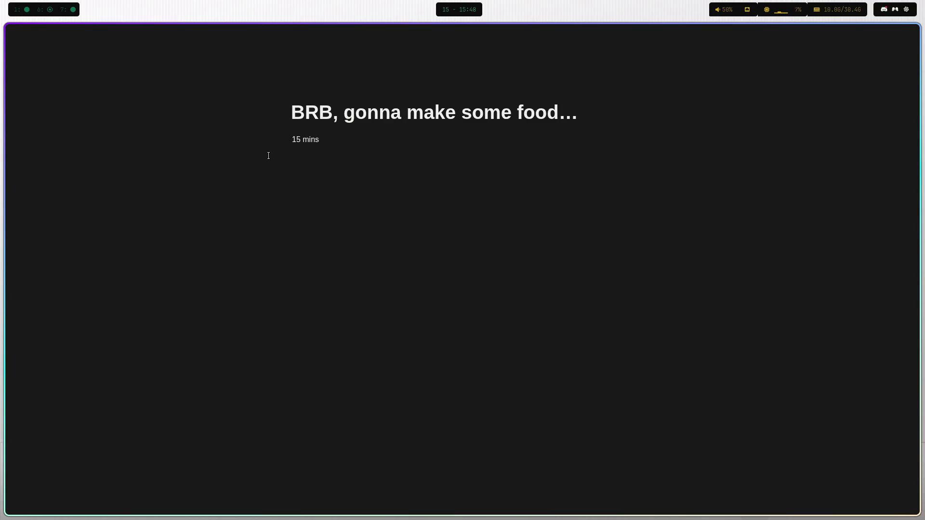
In a new browser tab, ask Google AI Mode to 'set a timer for 15 mins'.
{"action": "key", "text": "super+7"}
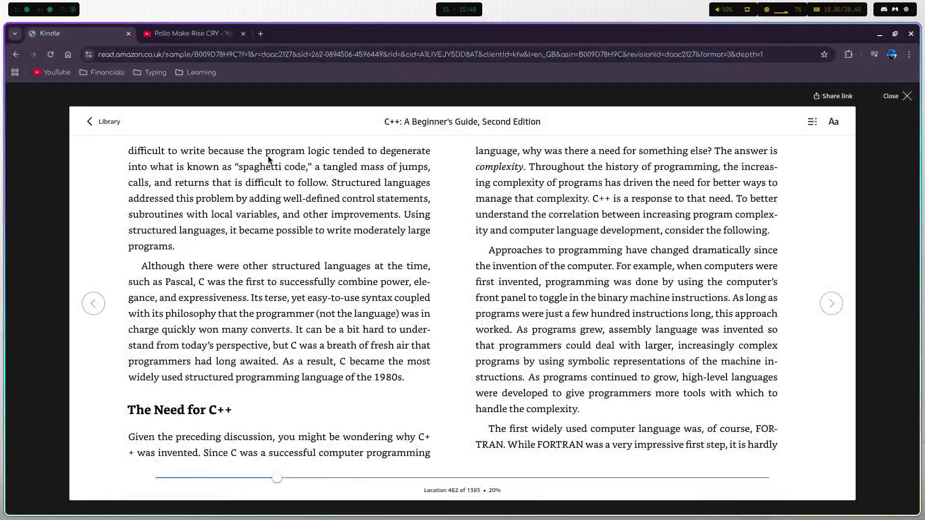
{"action": "key", "text": "ctrl+t"}
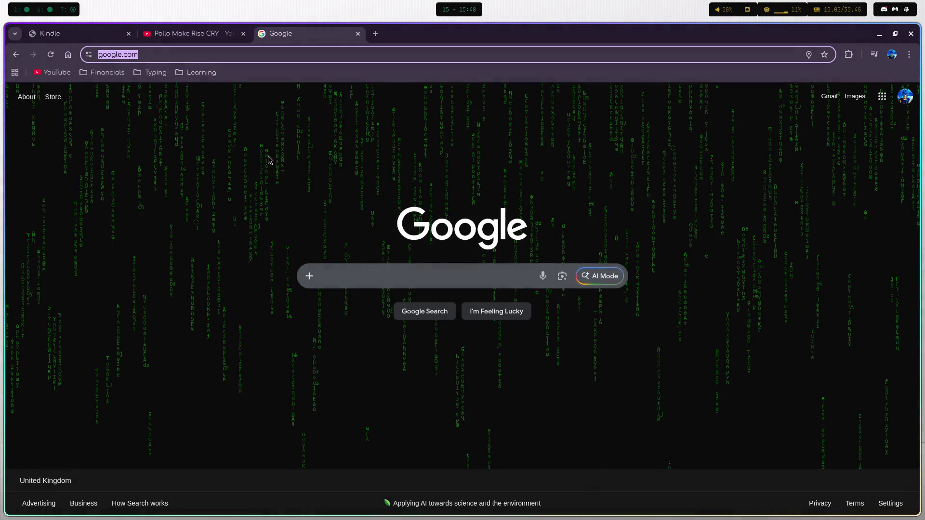
{"action": "key", "text": "Tab"}
{"action": "key", "text": "Return"}
{"action": "type", "text": "set"}
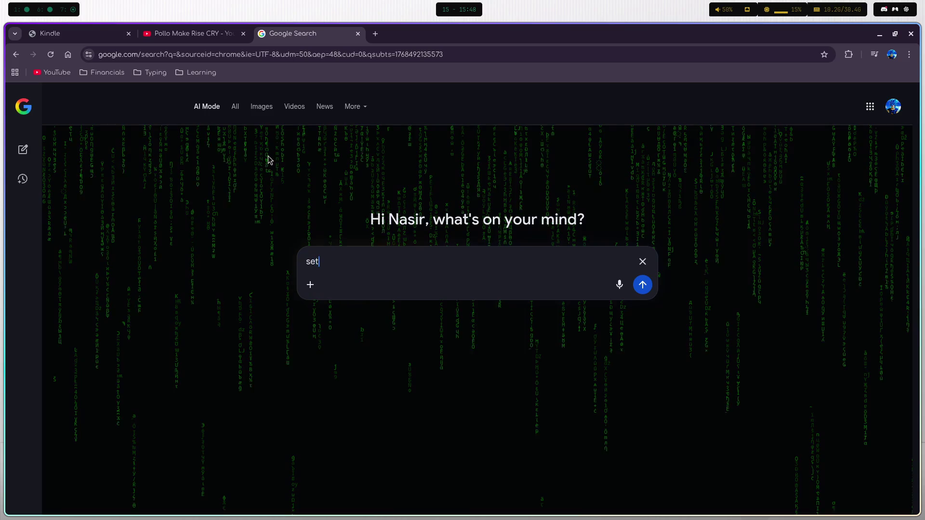
{"action": "type", "text": " a timer for 15 mins"}
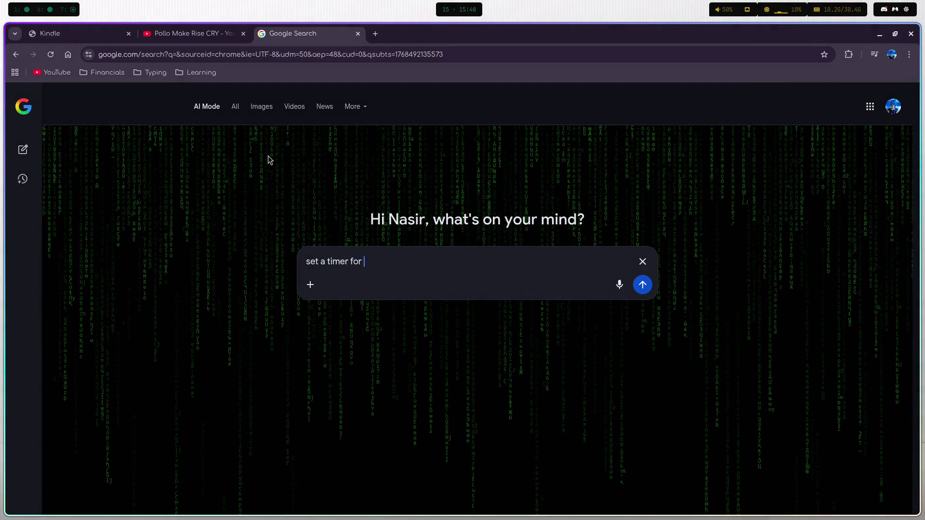
{"action": "key", "text": "Return"}
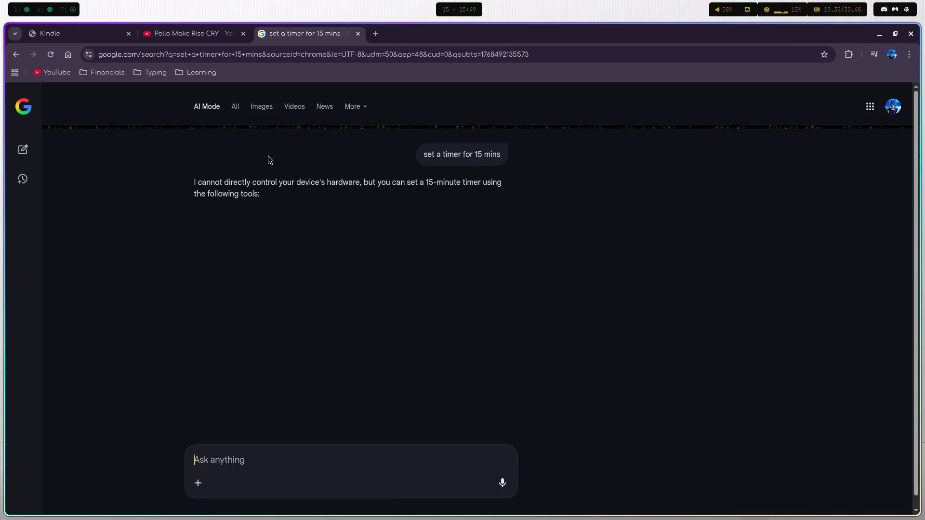
Search 'timer' in a new tab, set it to 15:00, start it and go full screen.
{"action": "left_click", "coordinate": [375, 34]}
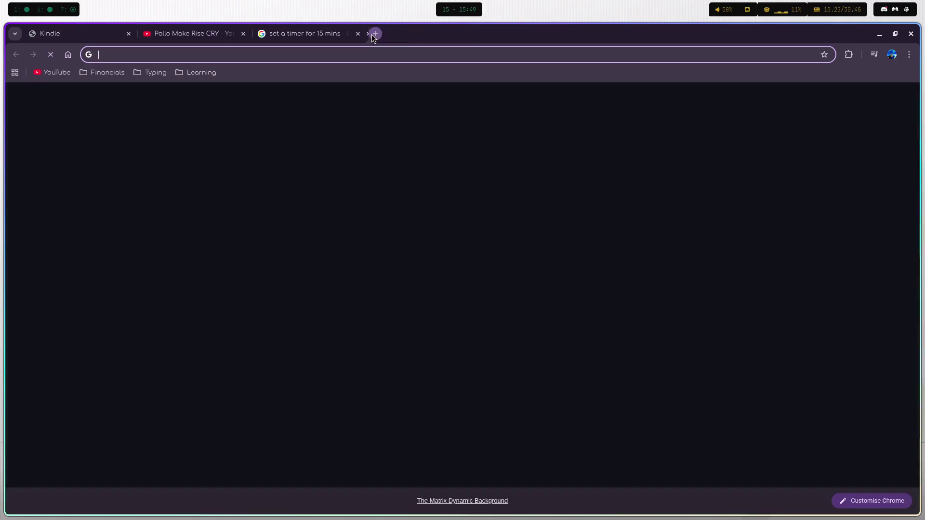
{"action": "type", "text": "timer"}
{"action": "key", "text": "Return"}
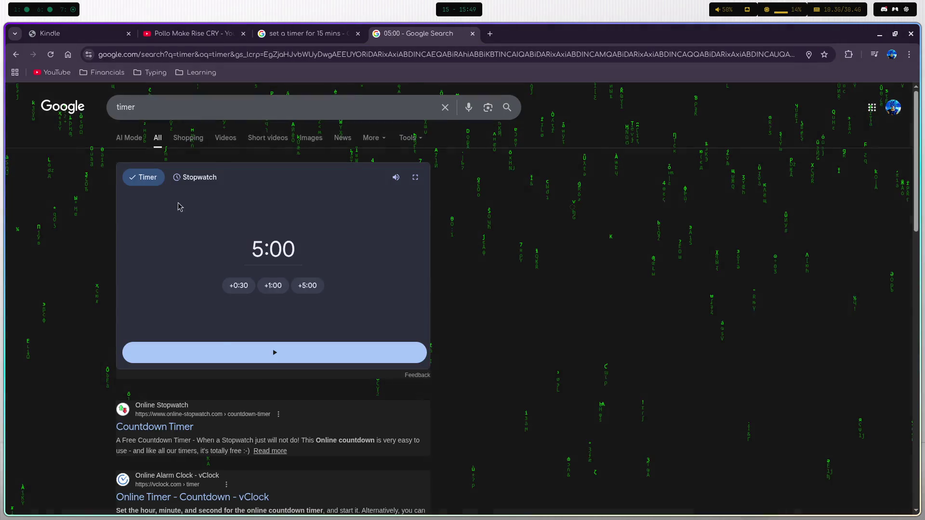
{"action": "left_click", "coordinate": [307, 286]}
{"action": "left_click", "coordinate": [307, 285]}
{"action": "left_click", "coordinate": [337, 352]}
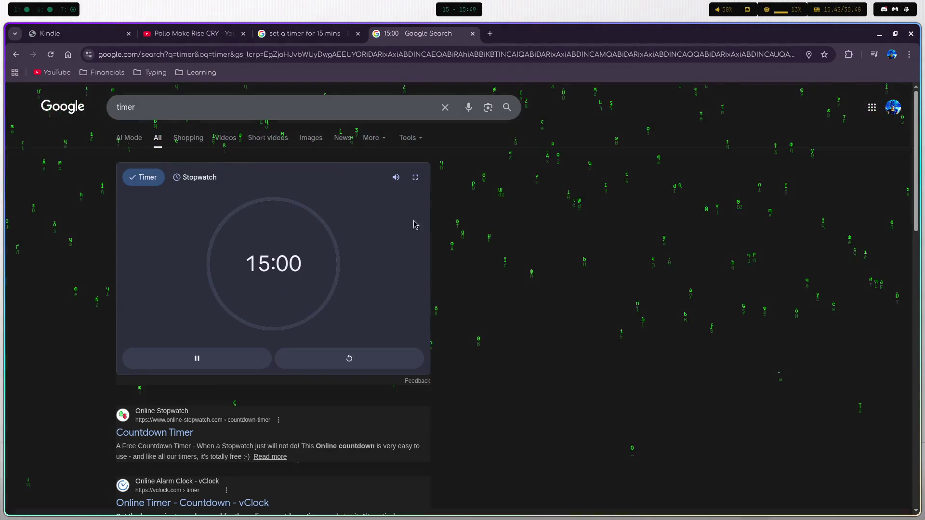
{"action": "left_click", "coordinate": [415, 178]}
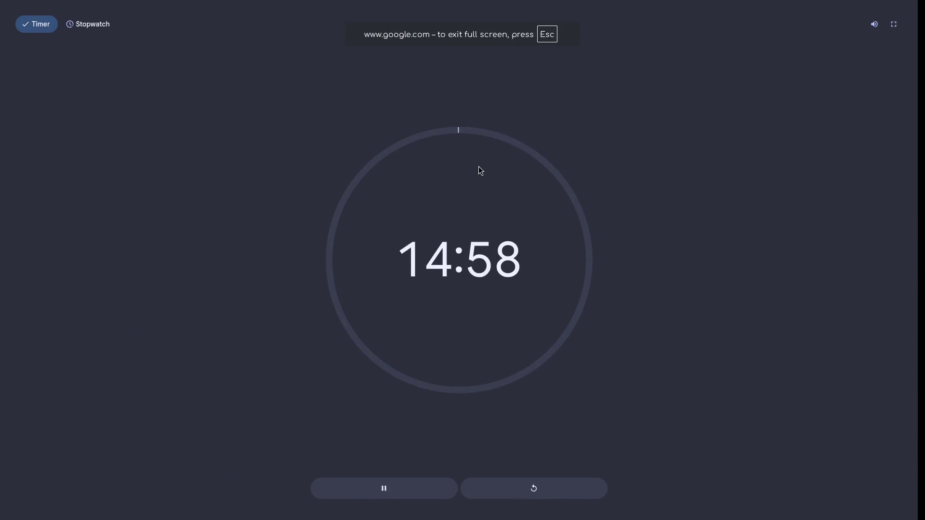